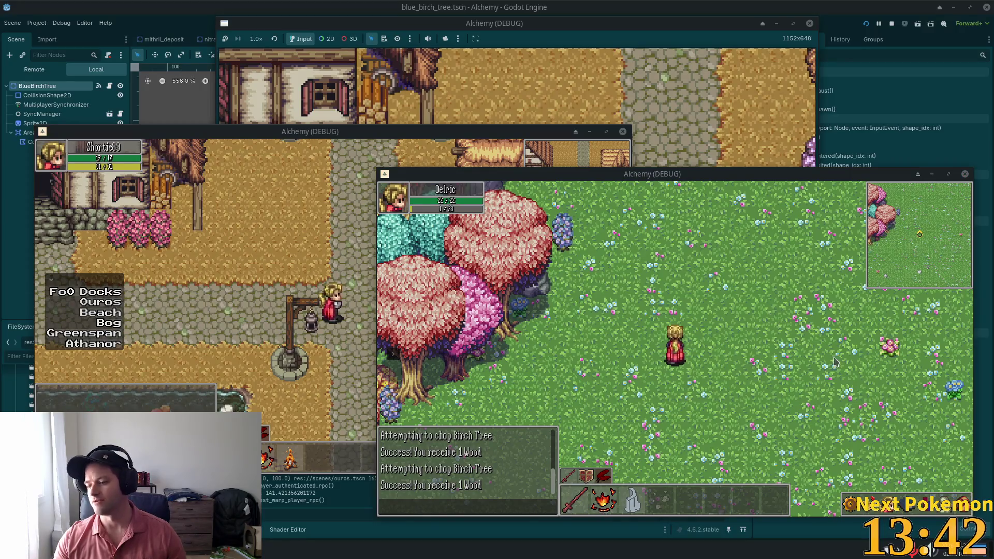
Walk the character north across the meadow, then west through Indigo Bog into the cave.
{"action": "key", "text": "Up"}
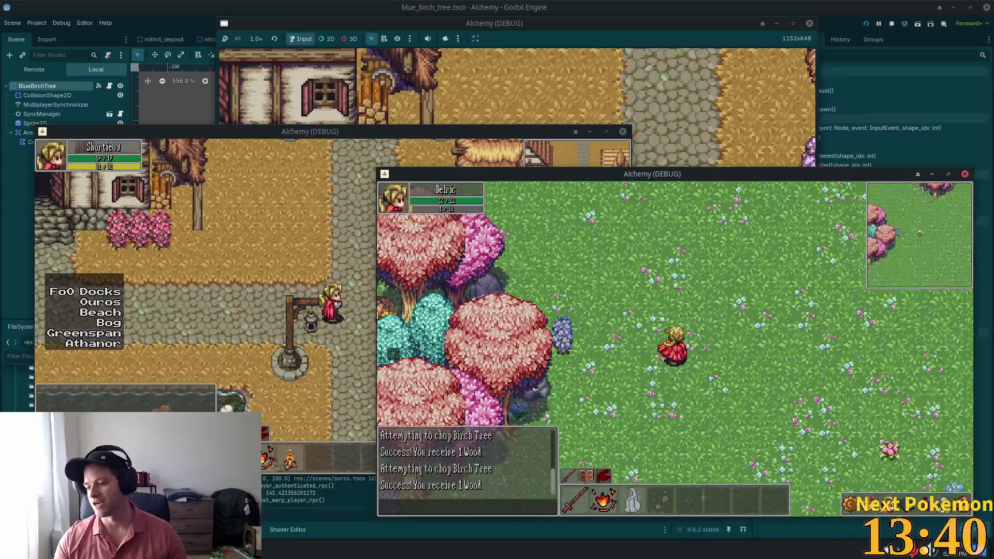
{"action": "key", "text": "Up"}
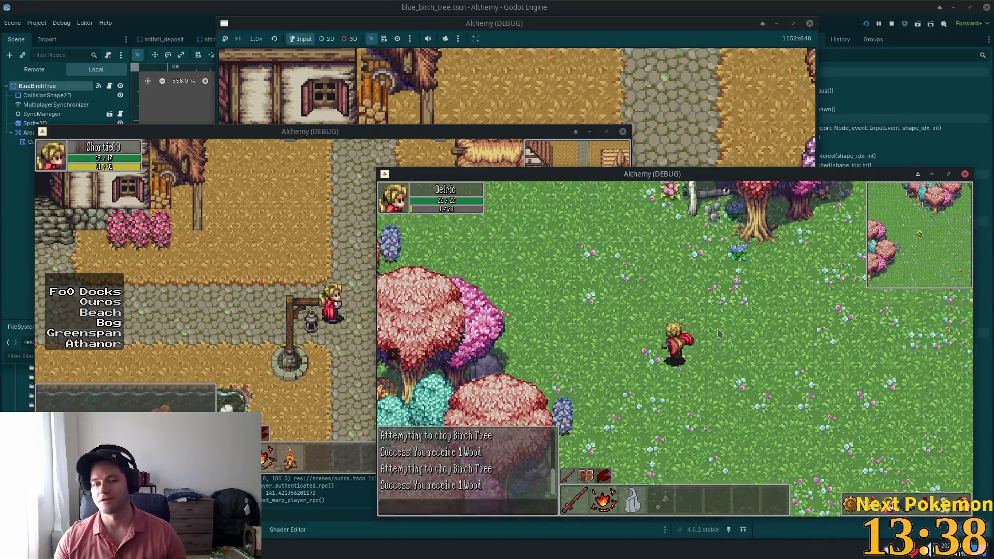
{"action": "key", "text": "Up"}
{"action": "key", "text": "Left"}
{"action": "key", "text": "Left"}
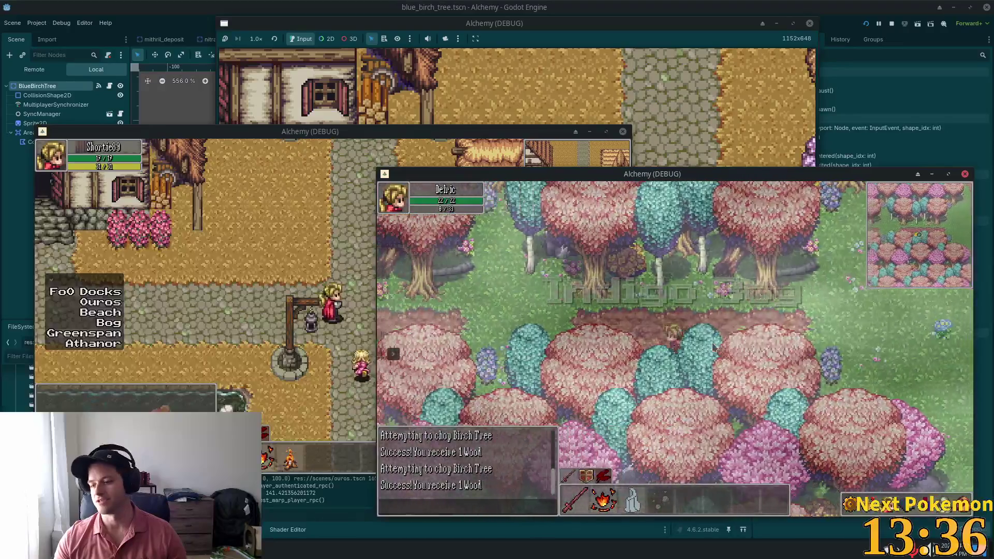
{"action": "key", "text": "Left"}
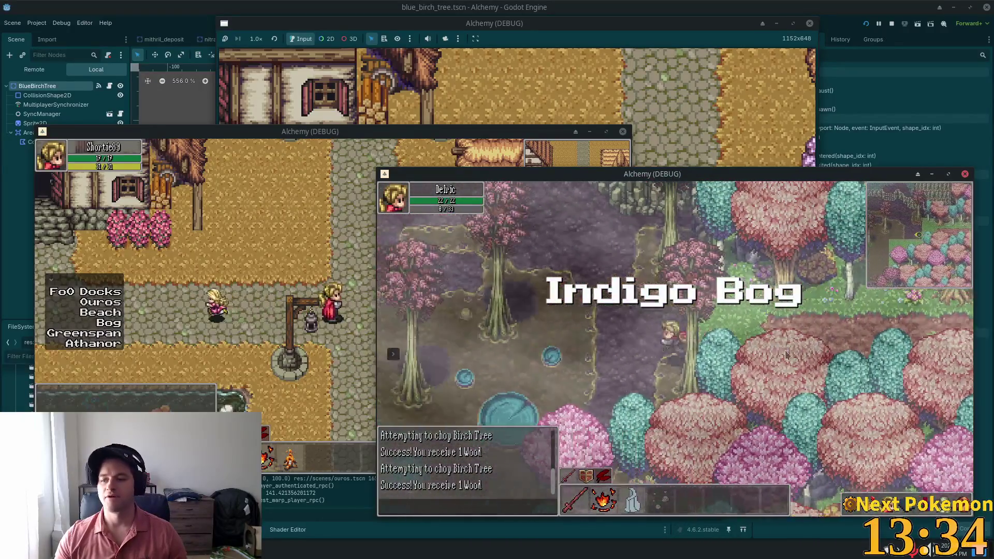
{"action": "key", "text": "Left"}
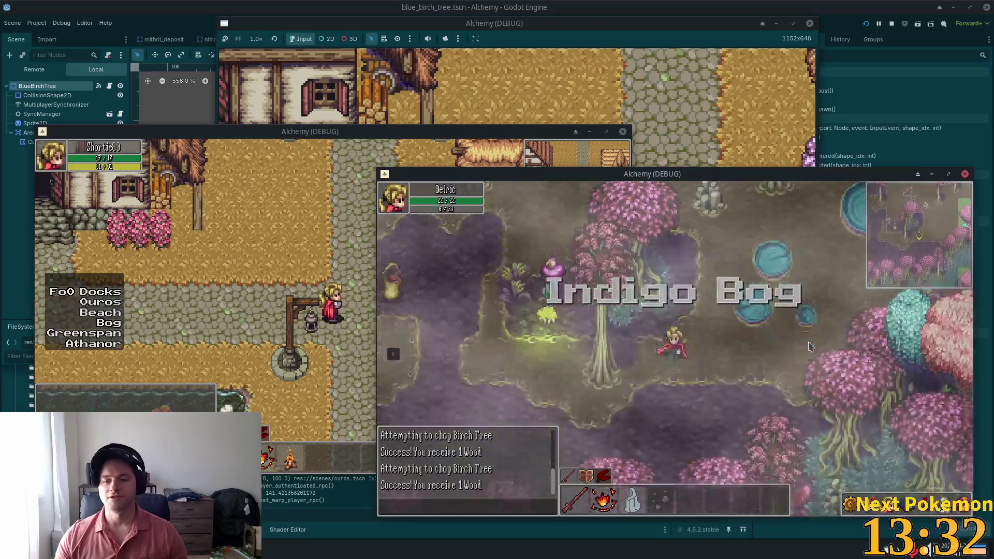
{"action": "key", "text": "Down"}
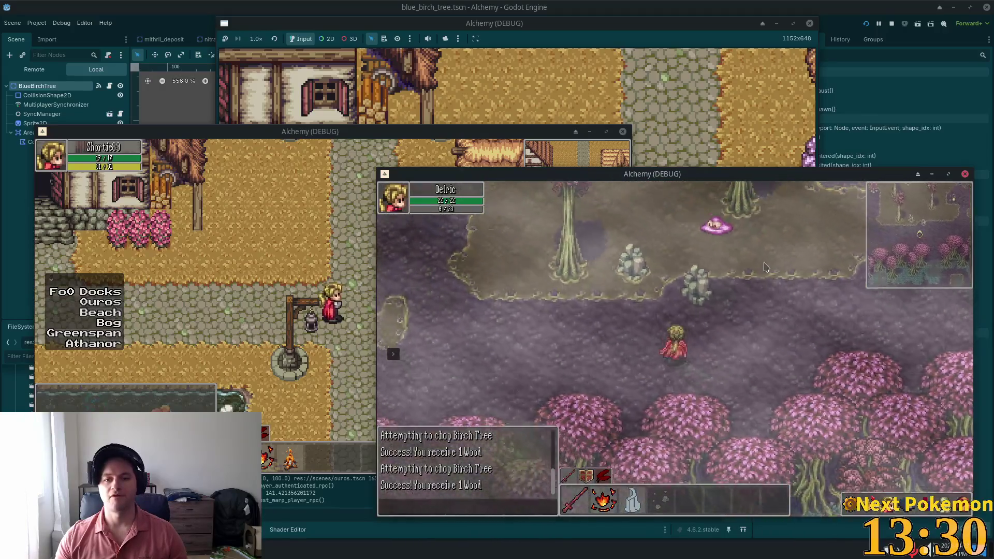
{"action": "key", "text": "Left"}
{"action": "key", "text": "Up"}
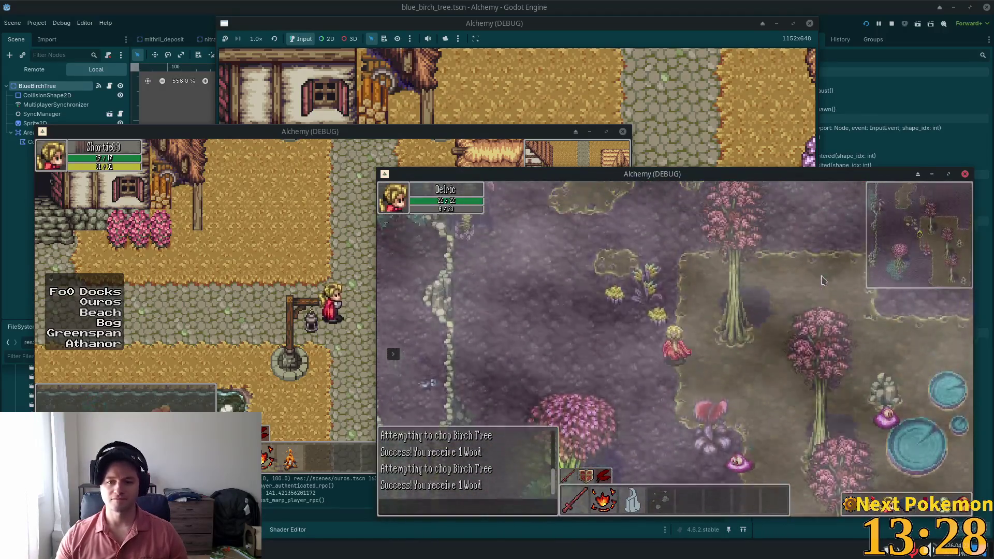
{"action": "key", "text": "Up"}
{"action": "key", "text": "Up"}
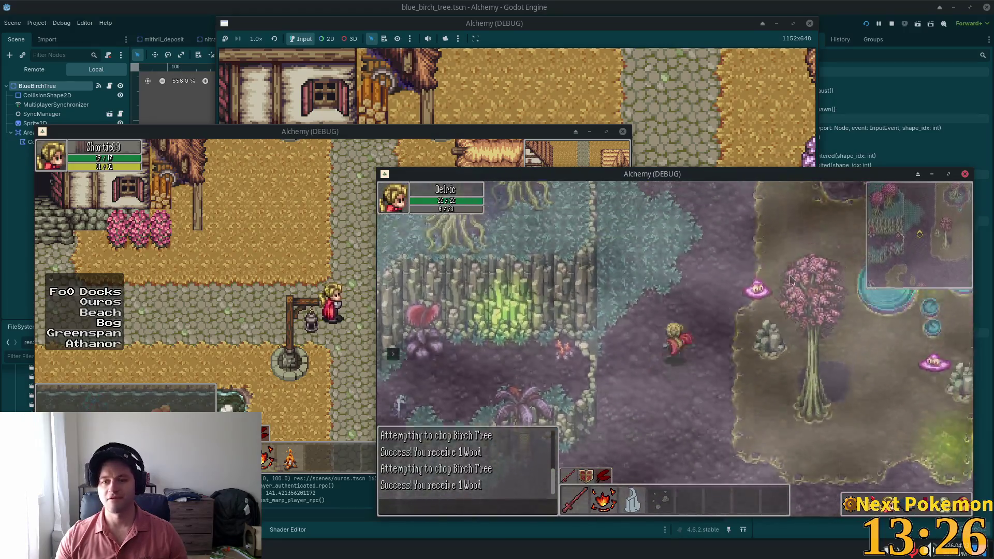
{"action": "key", "text": "Up"}
{"action": "key", "text": "Up"}
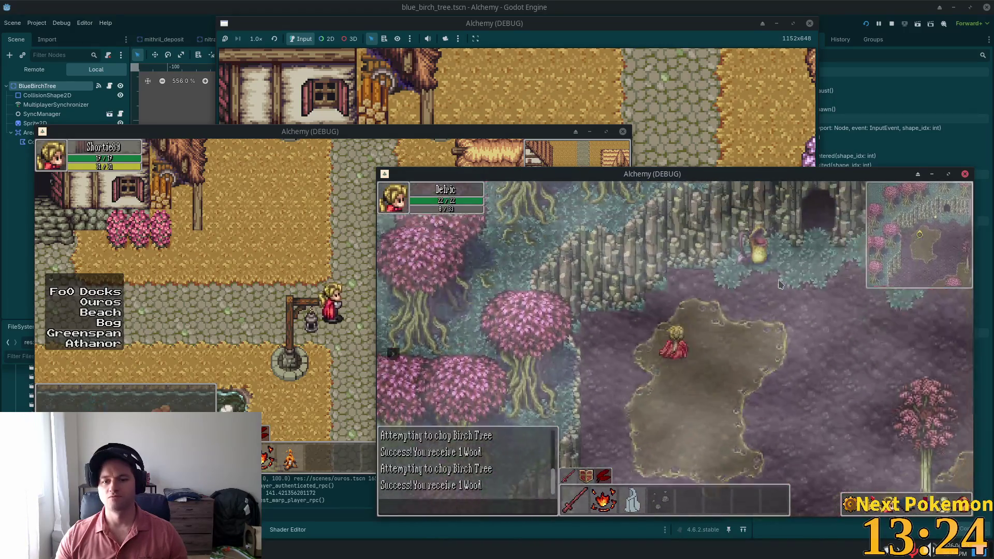
{"action": "key", "text": "Up"}
{"action": "key", "text": "Up"}
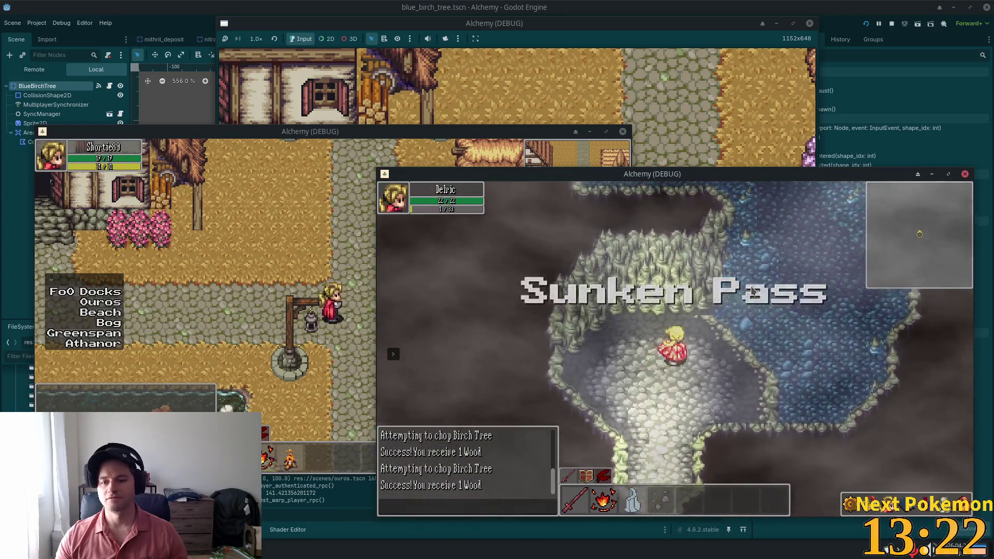
{"action": "key", "text": "Up"}
Walk the character north-west through Sunken Pass and out into Greenspan Holdings.
{"action": "key", "text": "Up"}
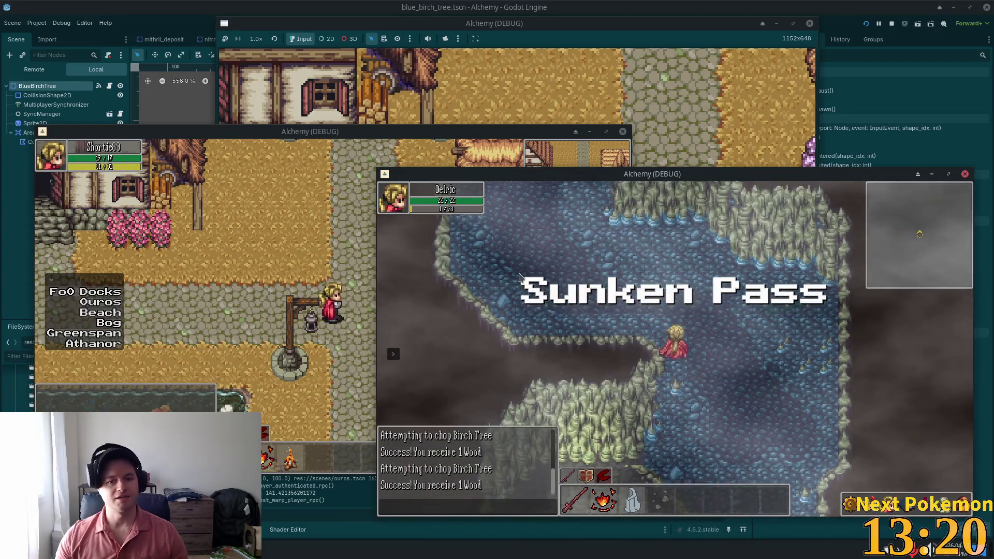
{"action": "key", "text": "Up"}
{"action": "key", "text": "Left"}
{"action": "key", "text": "Up"}
{"action": "key", "text": "Left"}
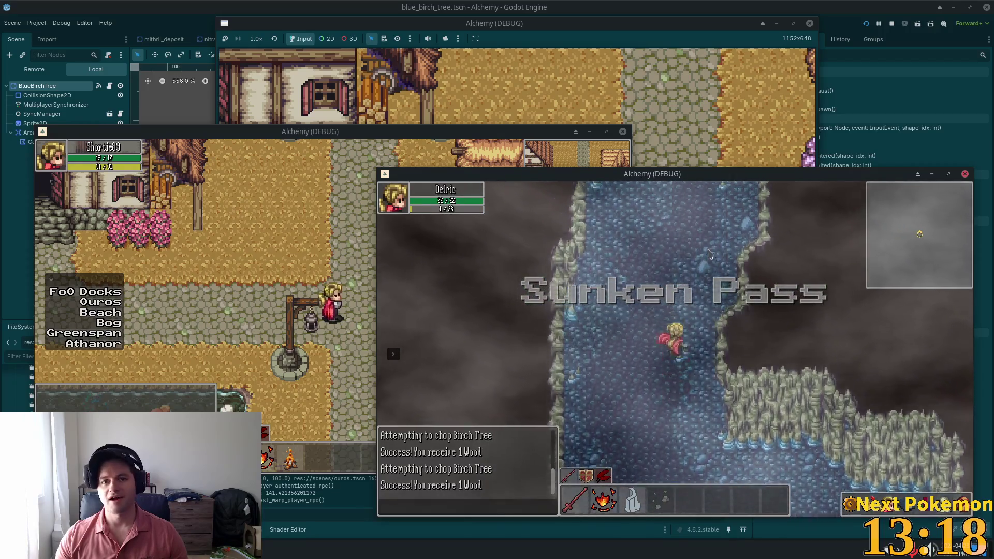
{"action": "key", "text": "Up"}
{"action": "key", "text": "Up"}
{"action": "key", "text": "Left"}
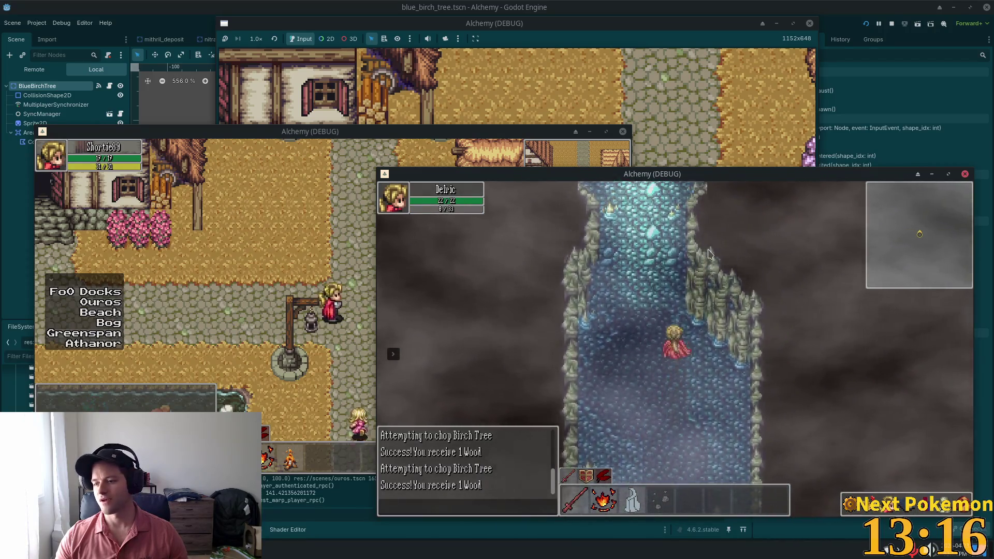
{"action": "key", "text": "Up"}
{"action": "key", "text": "Up"}
{"action": "key", "text": "Left"}
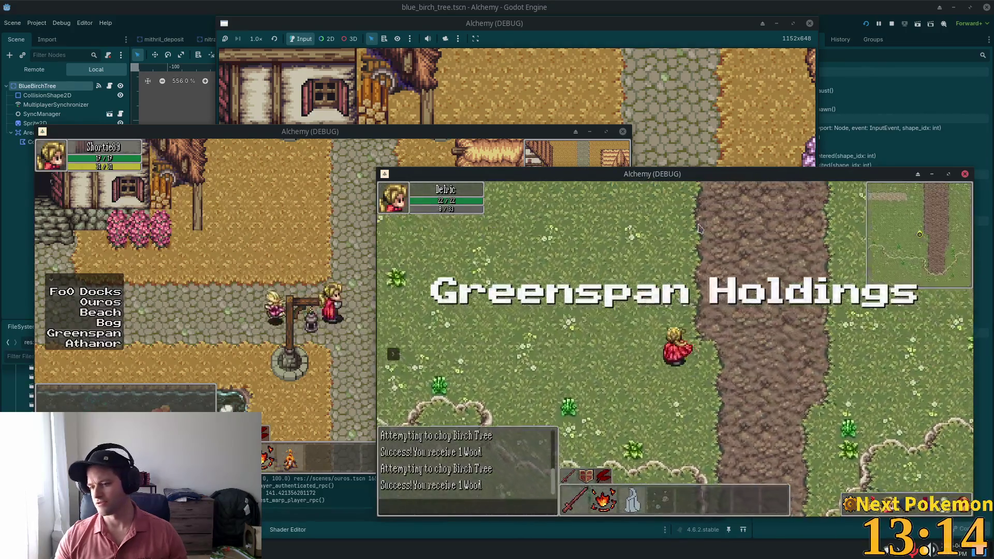
{"action": "key", "text": "Up"}
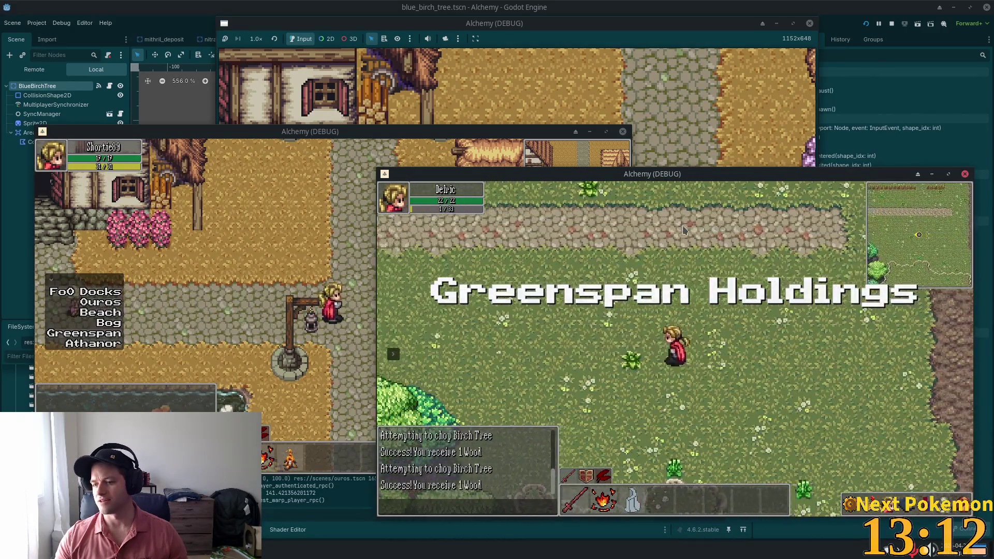
Walk across Greenspan through the fence gate to the pond, then stop the game with F8.
{"action": "key", "text": "Left"}
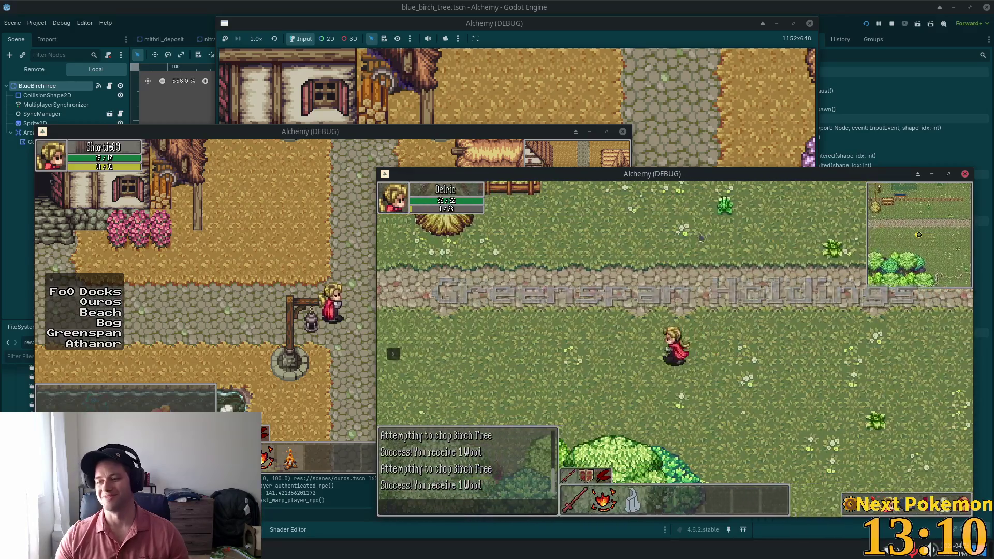
{"action": "key", "text": "Up"}
{"action": "key", "text": "Down"}
{"action": "key", "text": "Left"}
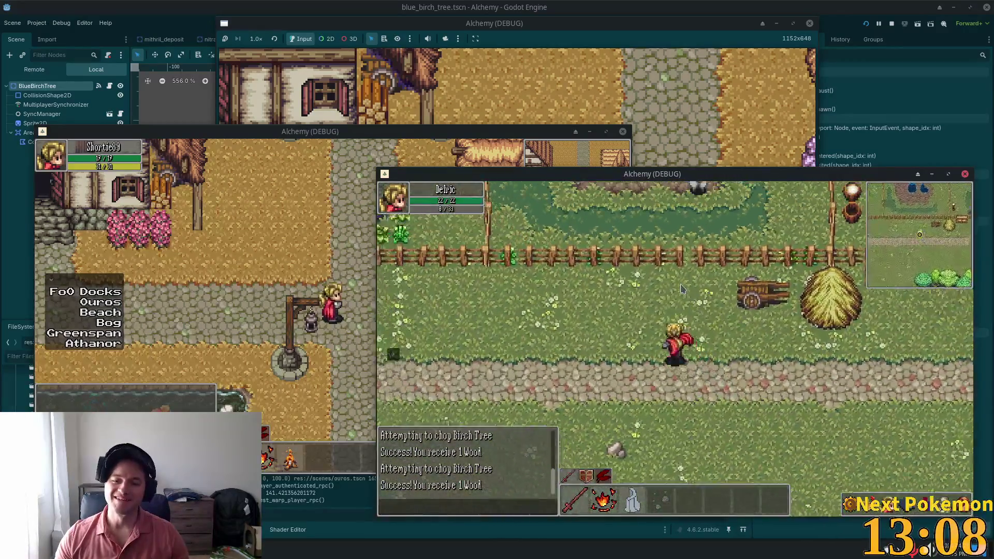
{"action": "key", "text": "Up"}
{"action": "key", "text": "Left"}
{"action": "key", "text": "Up"}
{"action": "key", "text": "Left"}
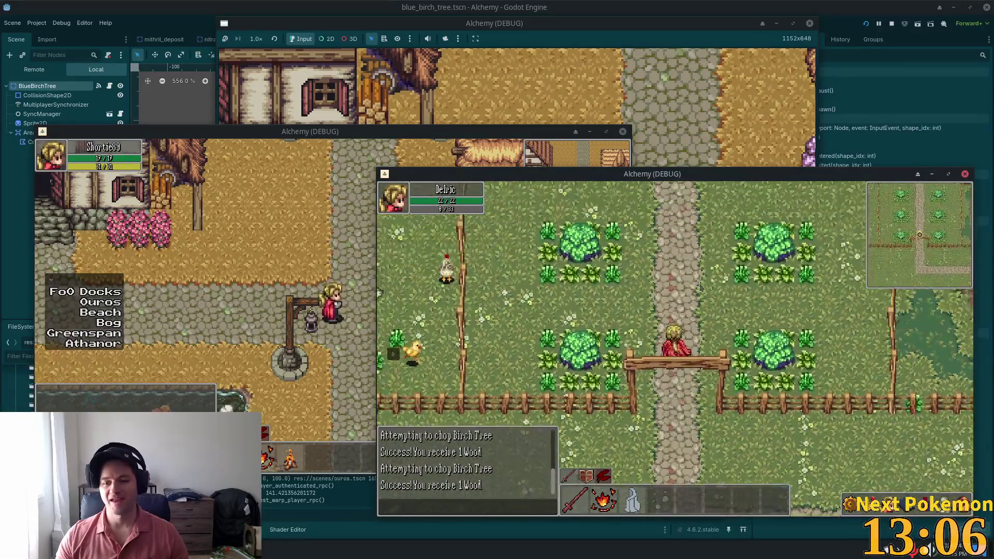
{"action": "key", "text": "Up"}
{"action": "key", "text": "Up"}
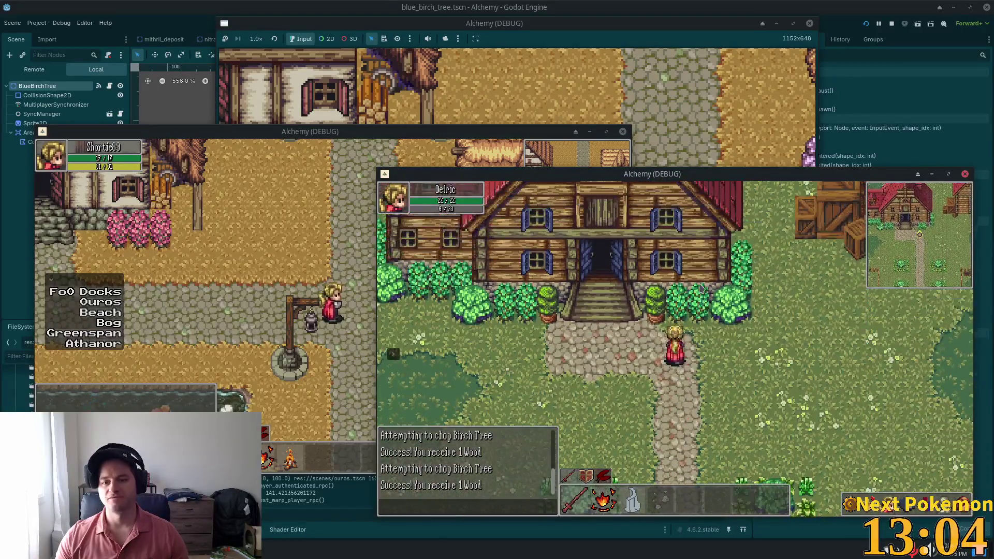
{"action": "key", "text": "Left"}
{"action": "key", "text": "Left"}
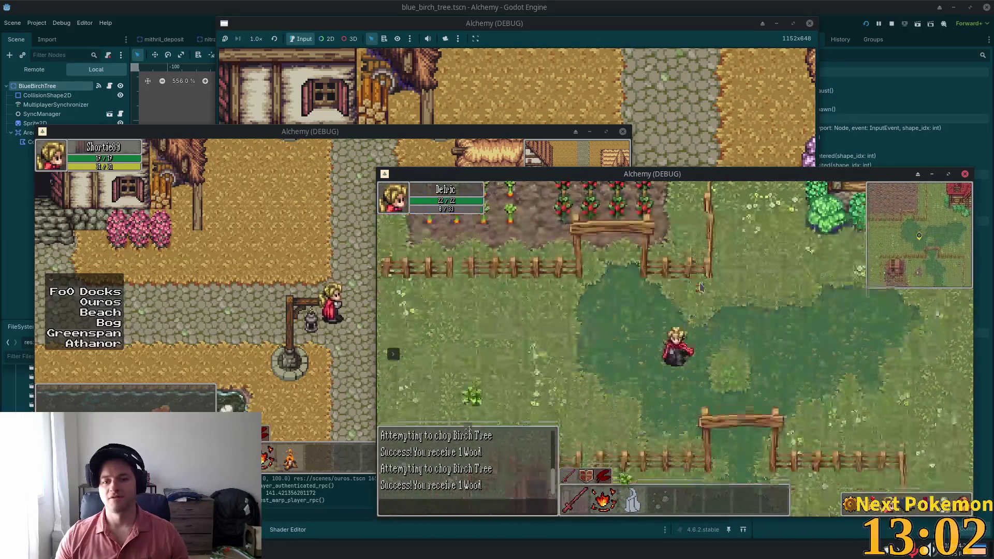
{"action": "key", "text": "Down"}
{"action": "key", "text": "Right"}
{"action": "key", "text": "Up"}
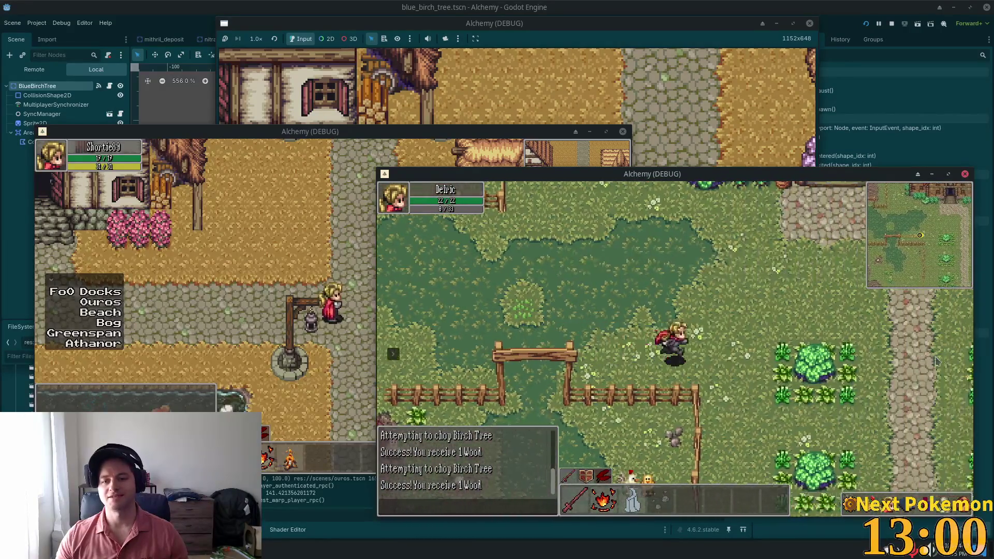
{"action": "key", "text": "Right"}
{"action": "key", "text": "Up"}
{"action": "key", "text": "Right"}
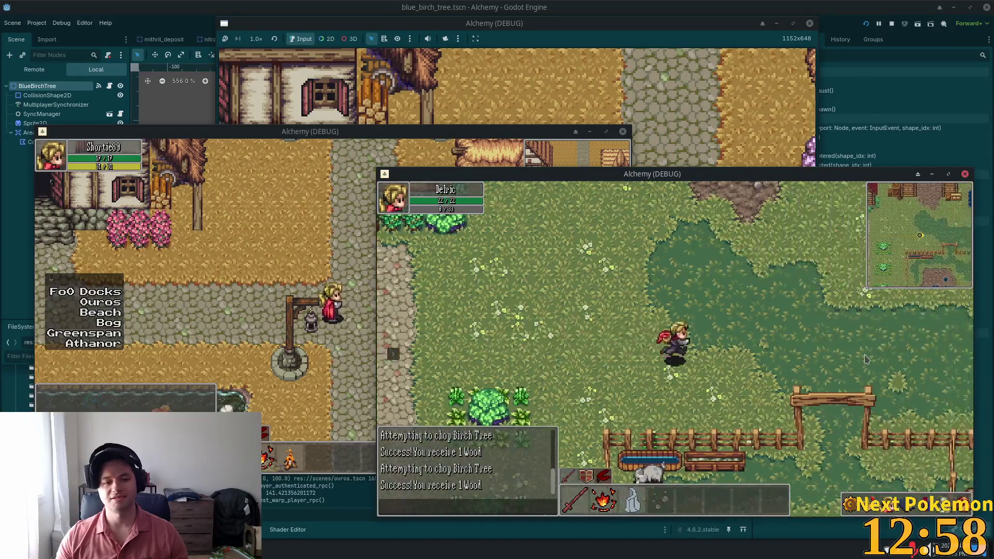
{"action": "key", "text": "Right"}
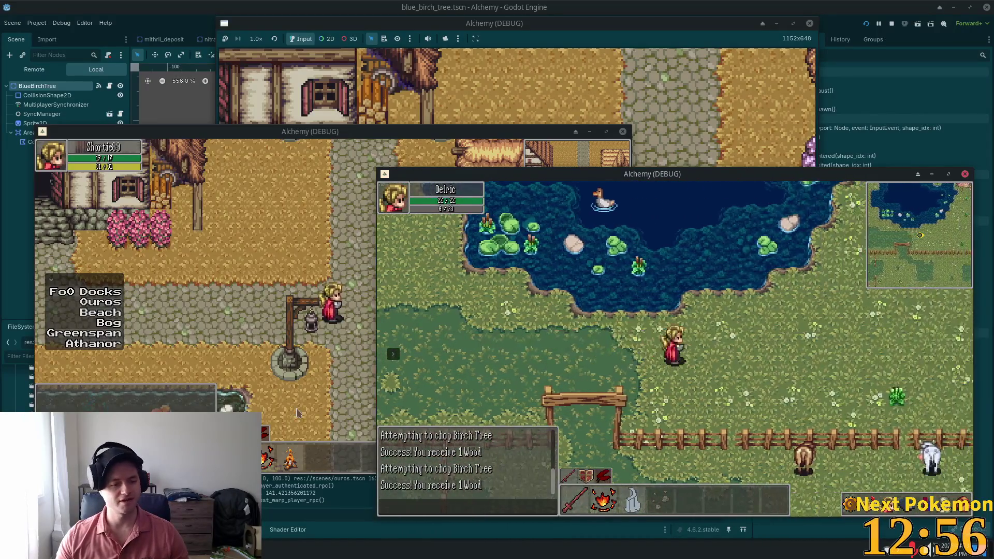
{"action": "key", "text": "F8"}
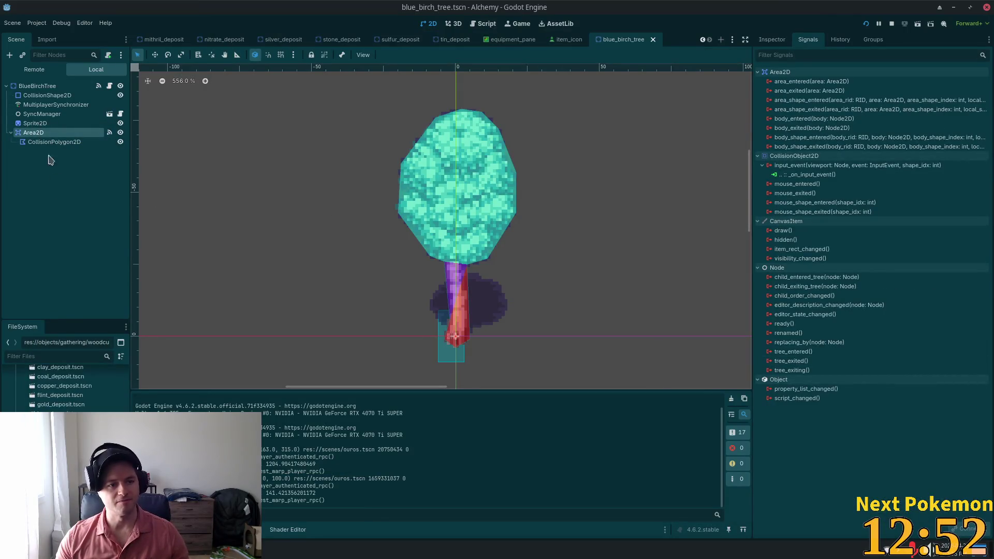
Copy the blue birch tree's Area2D and paste it under GreenBirchTree in green_birch_tree.
{"action": "right_click", "coordinate": [32, 133]}
{"action": "left_click", "coordinate": [81, 182]}
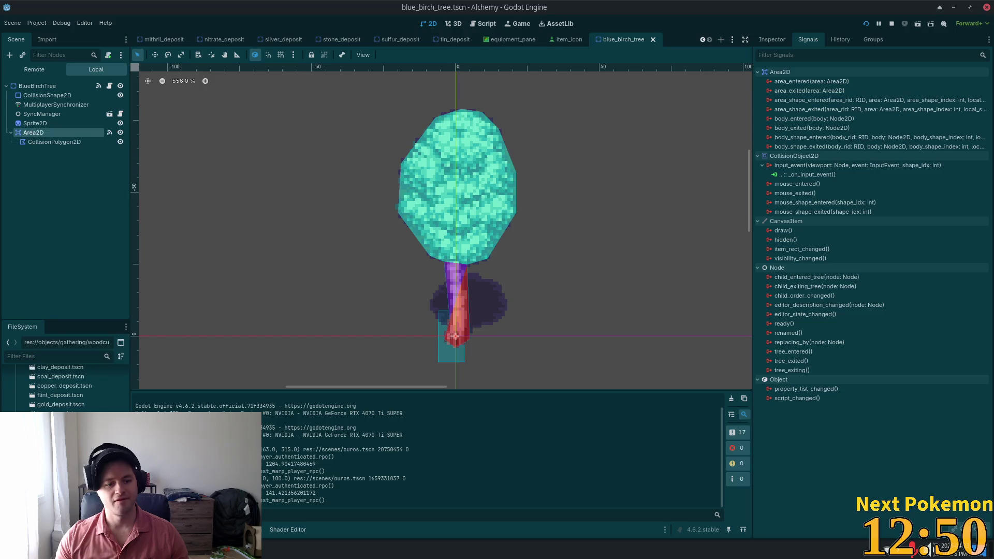
{"action": "key", "text": "ctrl+Tab"}
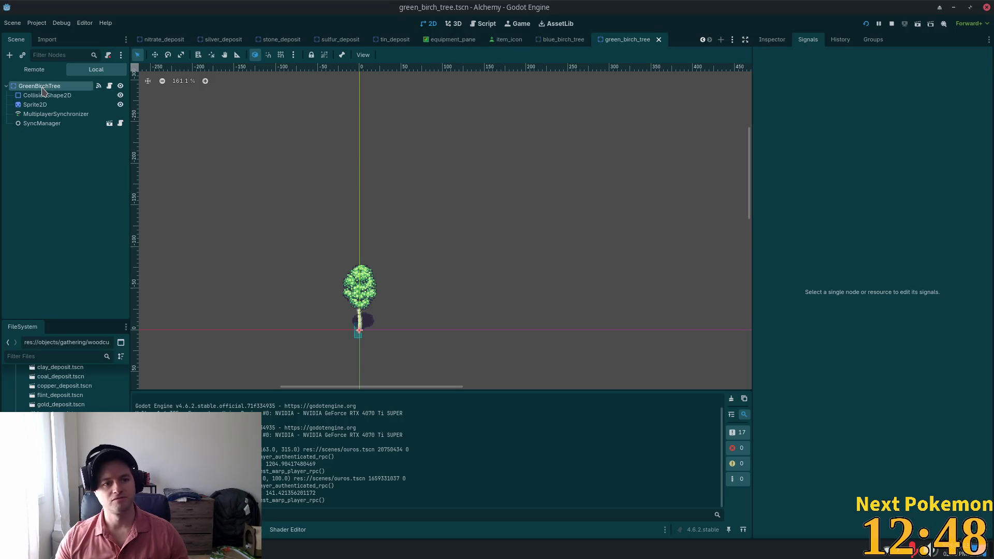
{"action": "right_click", "coordinate": [42, 87]}
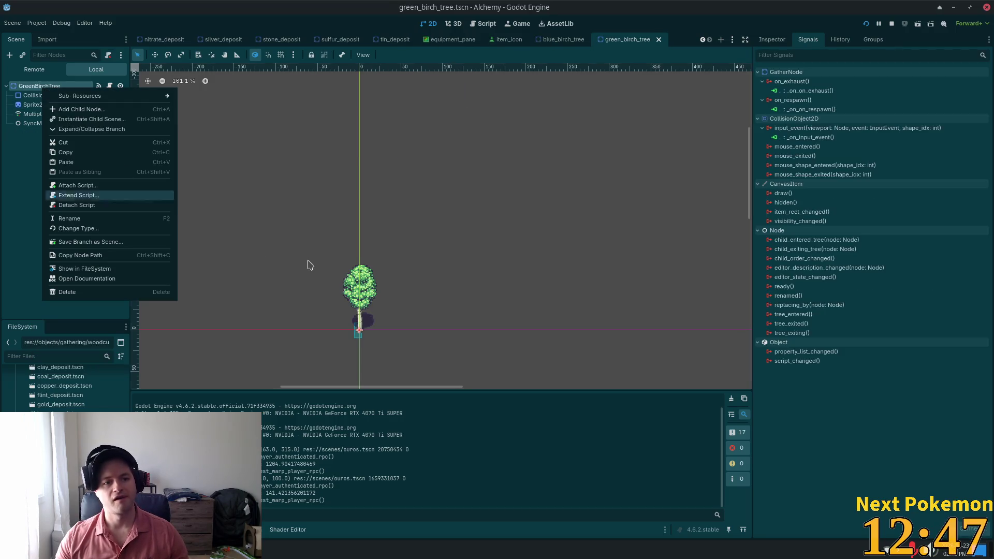
{"action": "left_click", "coordinate": [89, 165]}
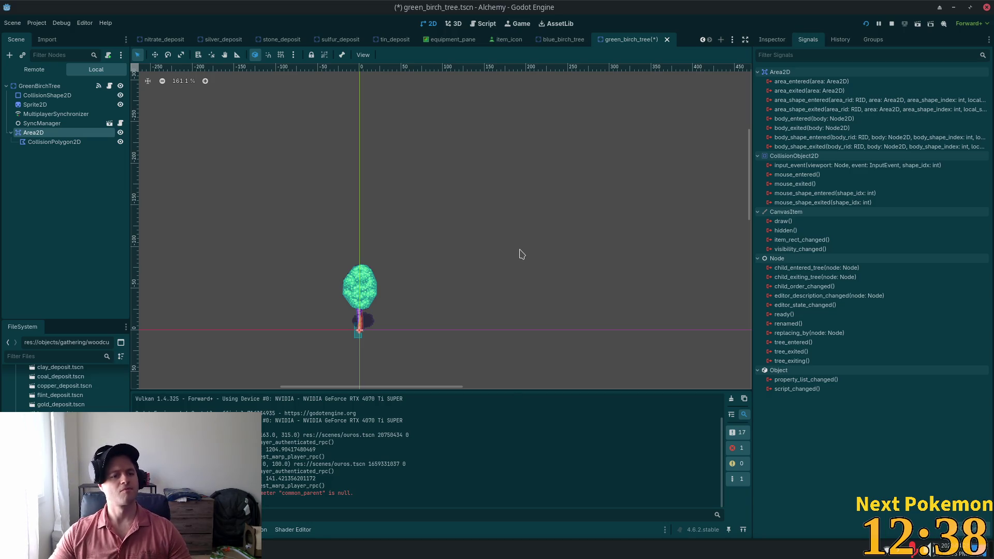
Select GreenBirchTree and zoom in on the birch tree in the canvas.
{"action": "left_click", "coordinate": [36, 85]}
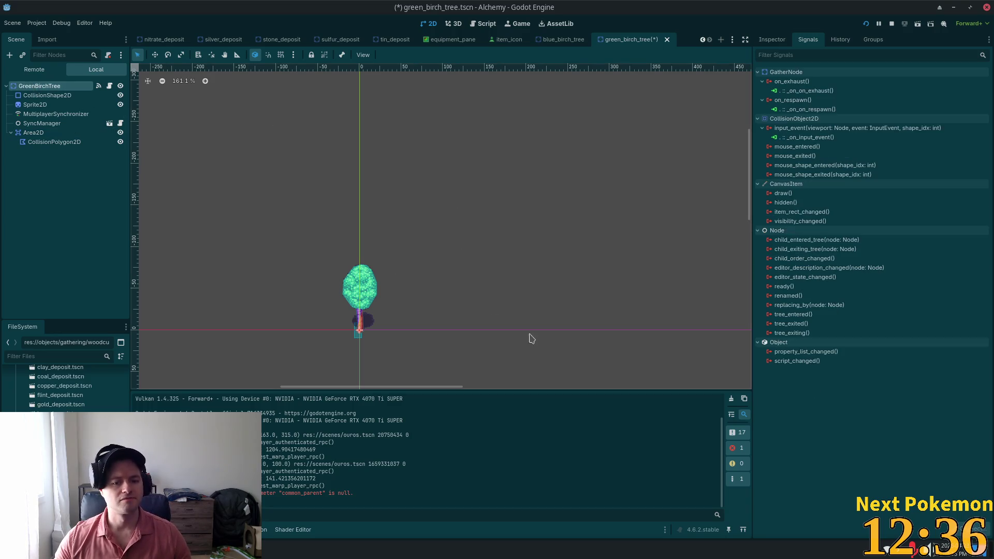
{"action": "scroll", "coordinate": [450, 295], "scroll_direction": "up", "scroll_amount": 1}
{"action": "mouse_move", "coordinate": [451, 295]}
{"action": "left_mouse_down"}
{"action": "mouse_move", "coordinate": [487, 299]}
{"action": "mouse_move", "coordinate": [681, 250]}
{"action": "left_mouse_up"}
{"action": "scroll", "coordinate": [602, 279], "scroll_direction": "up", "scroll_amount": 2}
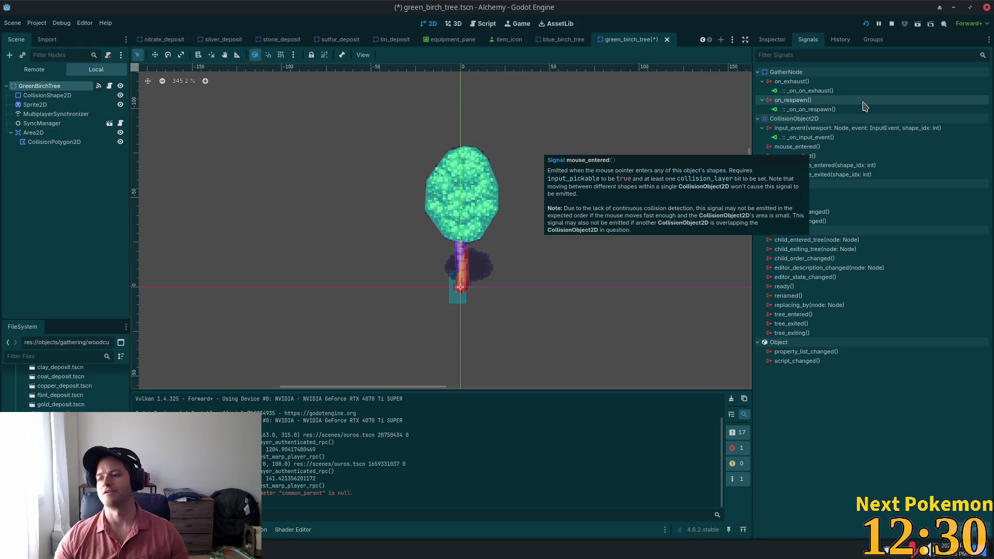
Connect Area2D's input_event to _on_input_event, trimming area_2d from the receiver, and save.
{"action": "left_click", "coordinate": [33, 133]}
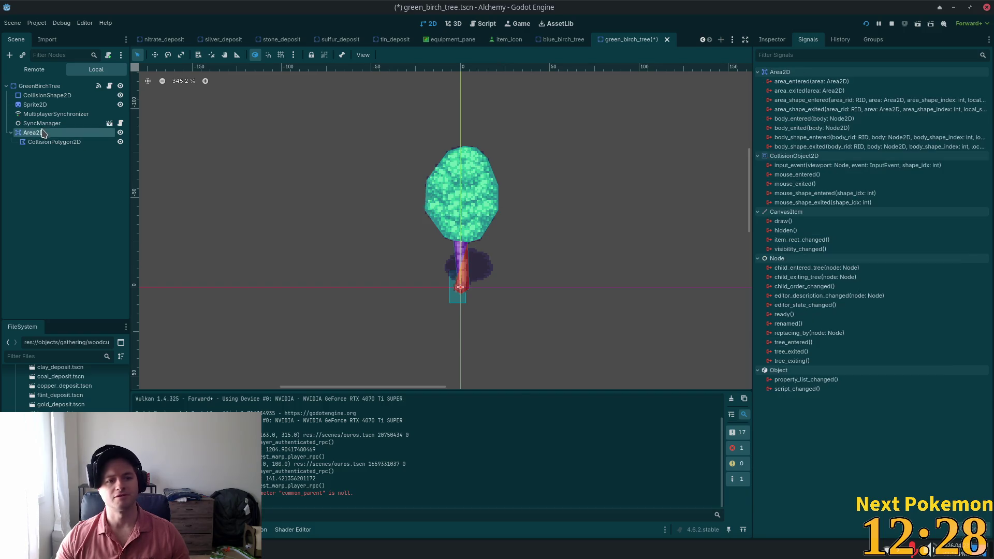
{"action": "double_click", "coordinate": [803, 165]}
{"action": "left_click_drag", "start_coordinate": [368, 340], "coordinate": [387, 339]}
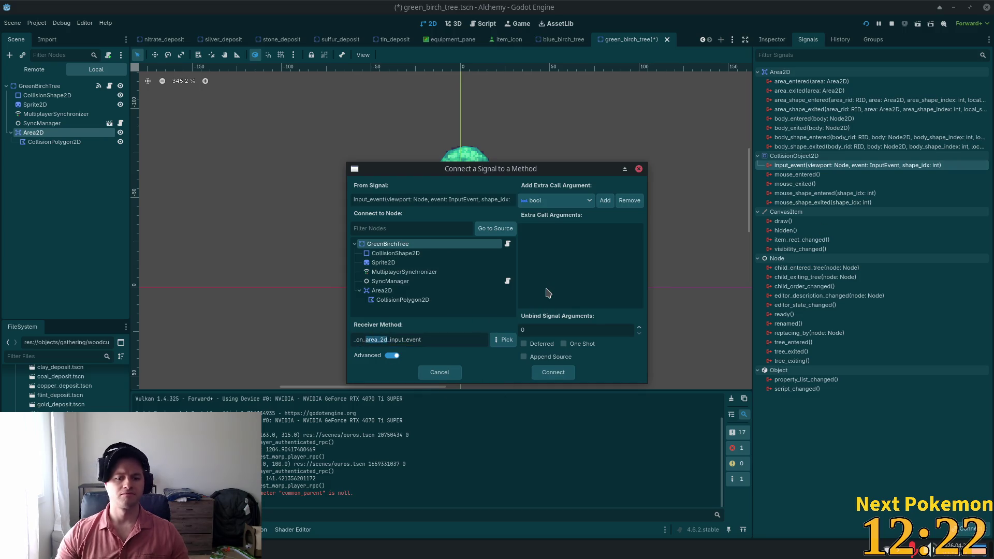
{"action": "key", "text": "BackSpace"}
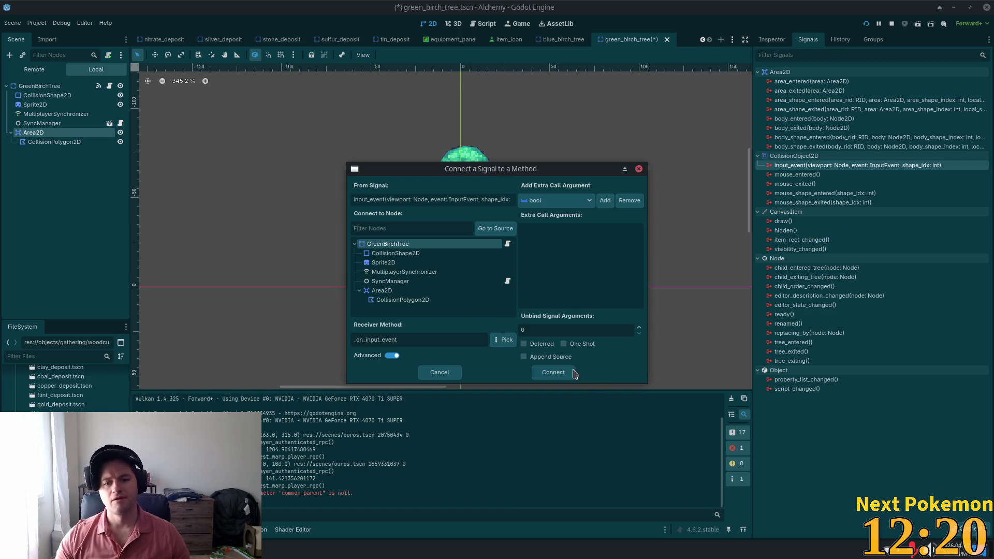
{"action": "left_click", "coordinate": [543, 372]}
{"action": "key", "text": "ctrl+s"}
{"action": "key", "text": "Up"}
{"action": "key", "text": "Up"}
{"action": "key", "text": "Up"}
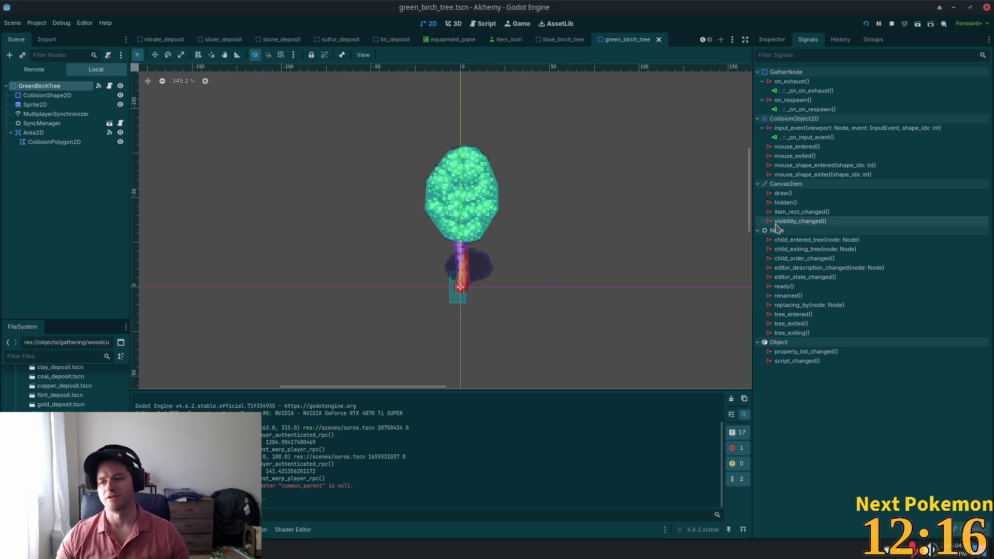
Disconnect the GreenBirchTree root's own _on_input_event connection and save the scene.
{"action": "left_click", "coordinate": [828, 137]}
{"action": "left_click", "coordinate": [954, 529]}
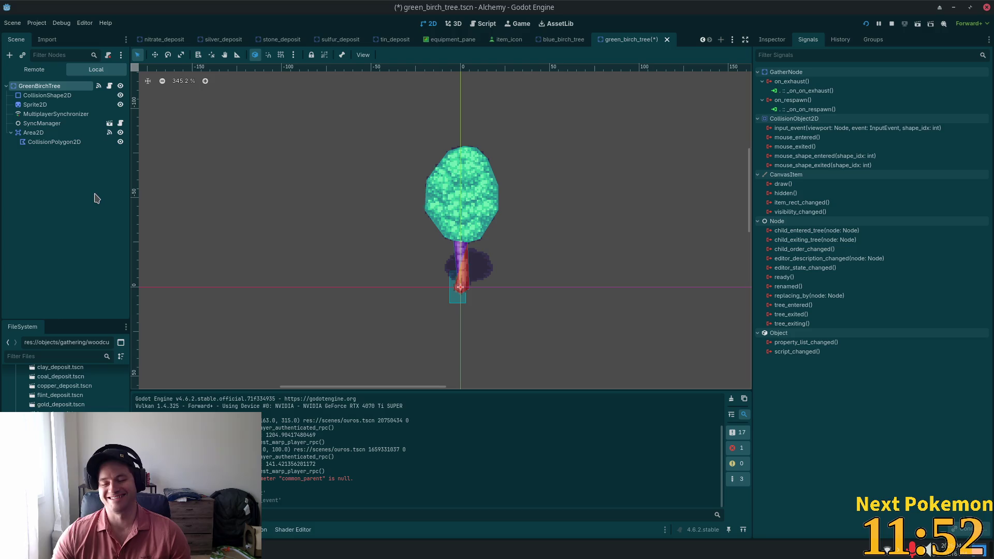
{"action": "key", "text": "ctrl+s"}
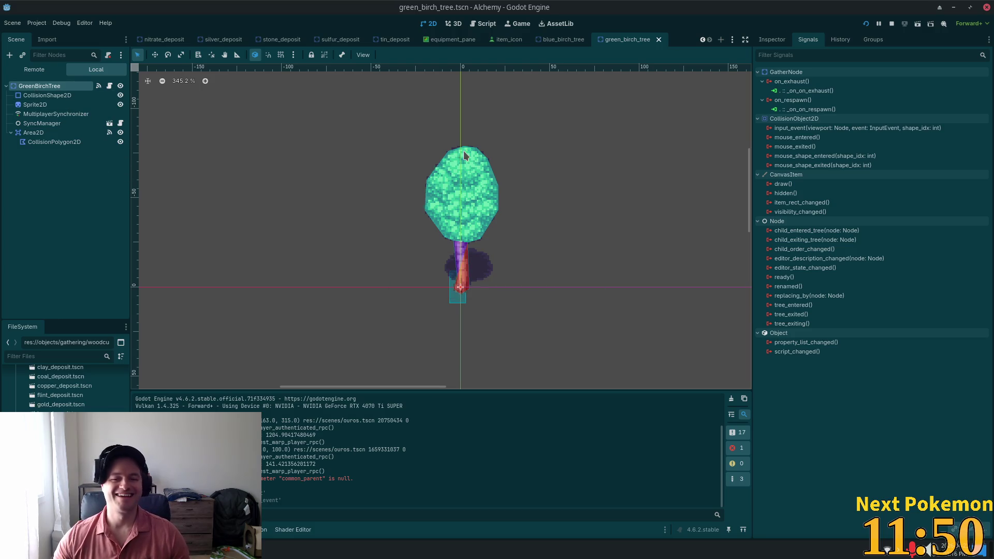
Review the signals on SyncManager, Area2D, Sprite2D and the root, ending on Area2D.
{"action": "left_click", "coordinate": [46, 124]}
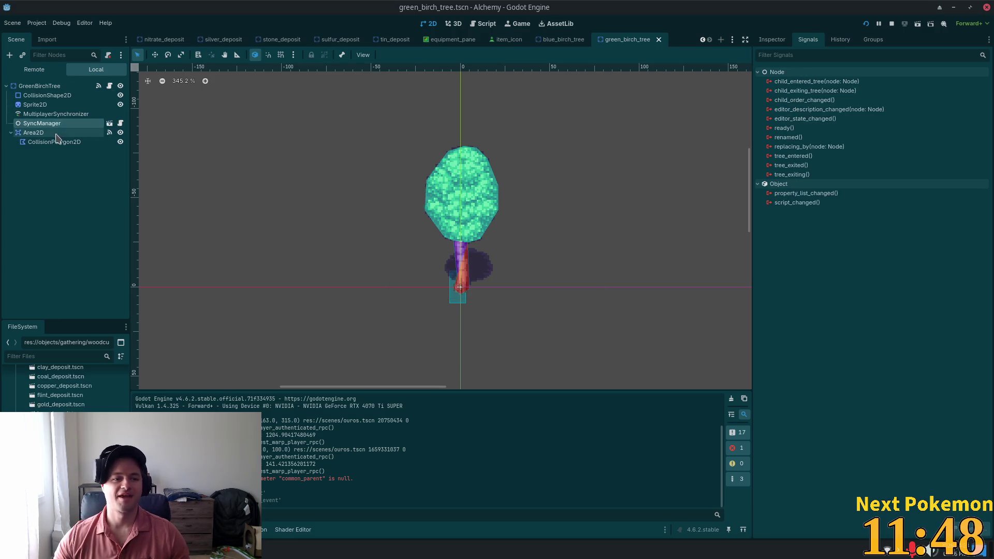
{"action": "left_click", "coordinate": [52, 134]}
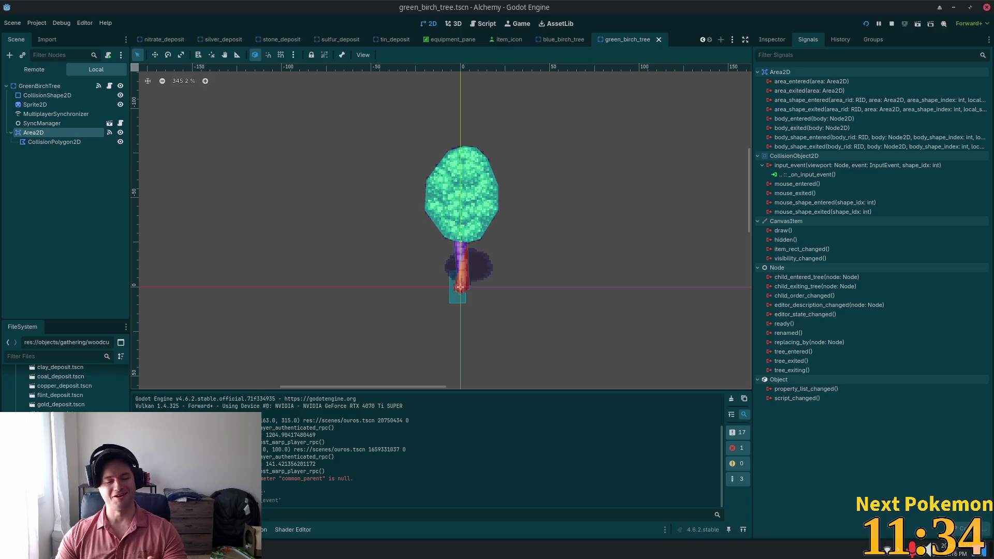
{"action": "left_click", "coordinate": [32, 104]}
{"action": "left_click", "coordinate": [33, 86]}
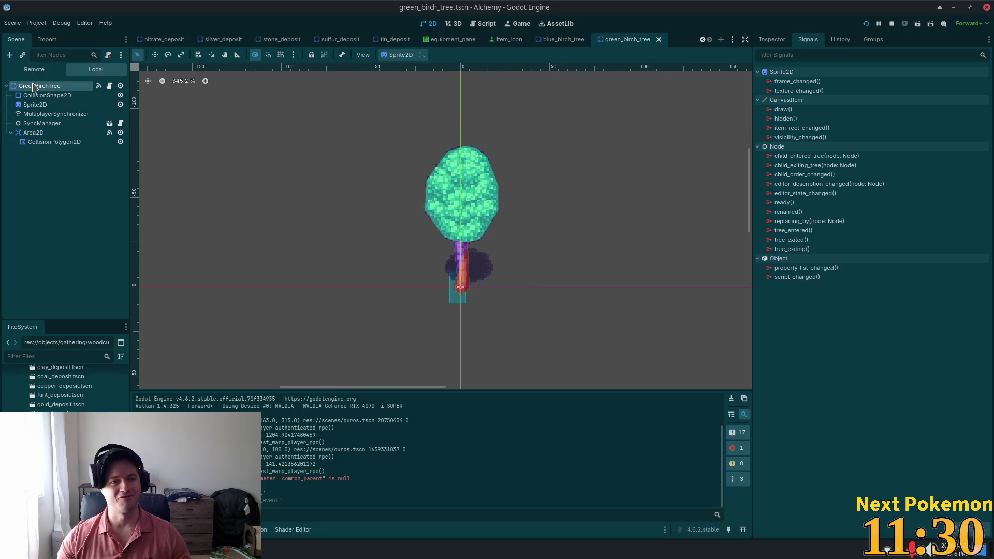
{"action": "left_click", "coordinate": [58, 133]}
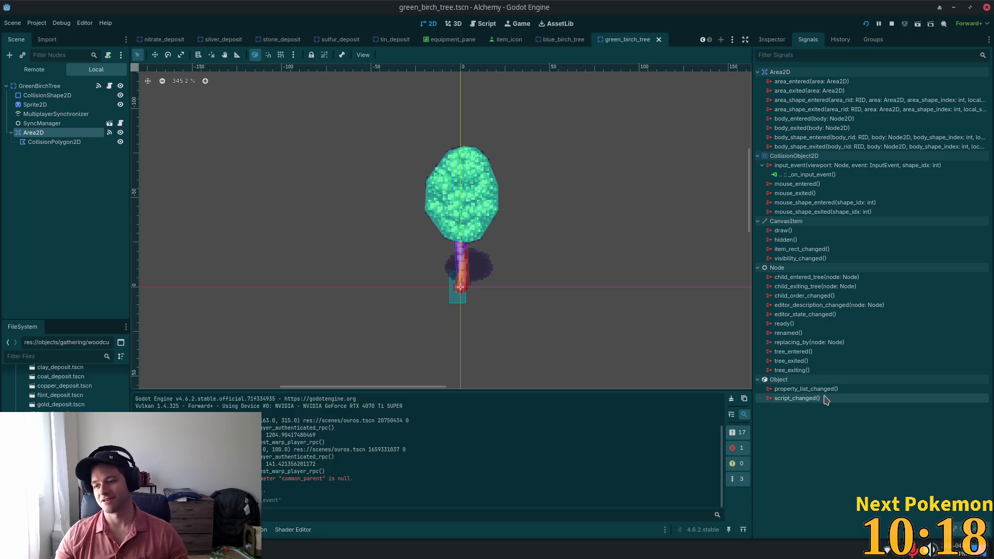
Inspect Area2D's input_event to _on_input_event connection, comparing it with the root's signals.
{"action": "mouse_move", "coordinate": [840, 381]}
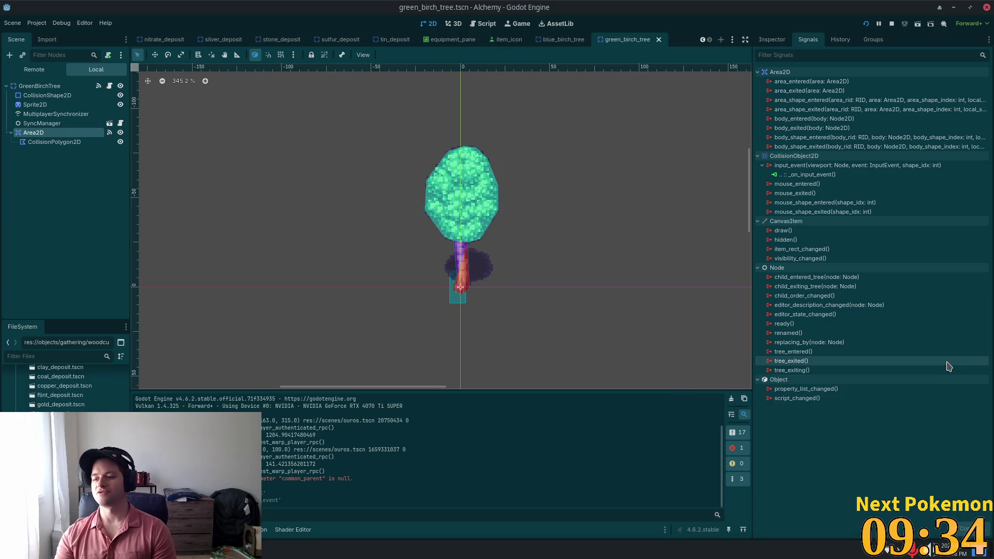
{"action": "mouse_move", "coordinate": [949, 366]}
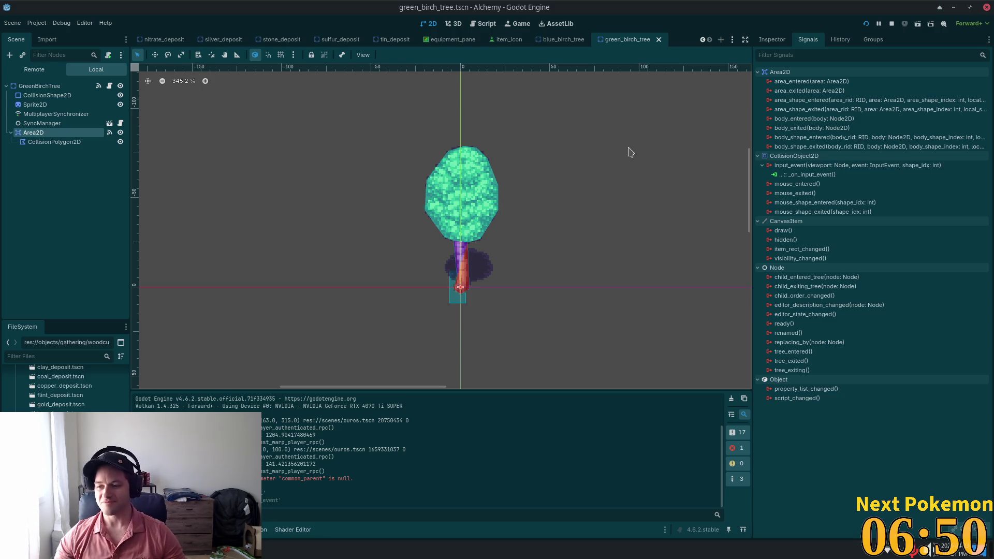
{"action": "left_click", "coordinate": [636, 126]}
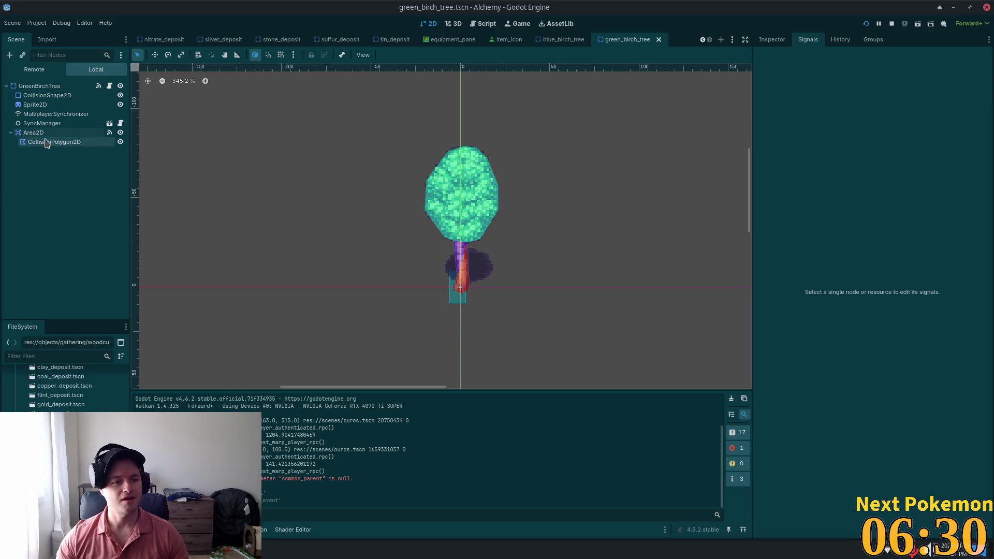
{"action": "left_click", "coordinate": [78, 133]}
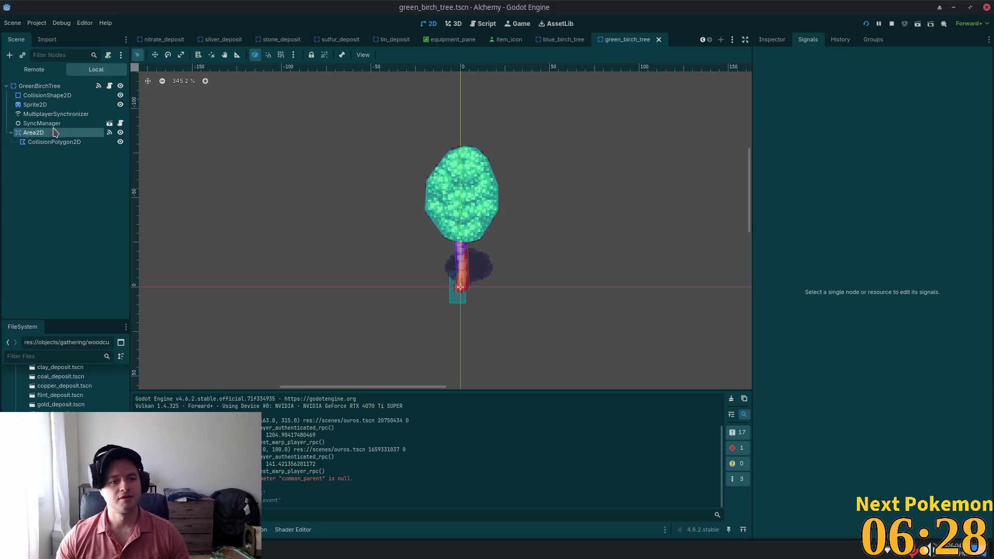
{"action": "left_click", "coordinate": [85, 86]}
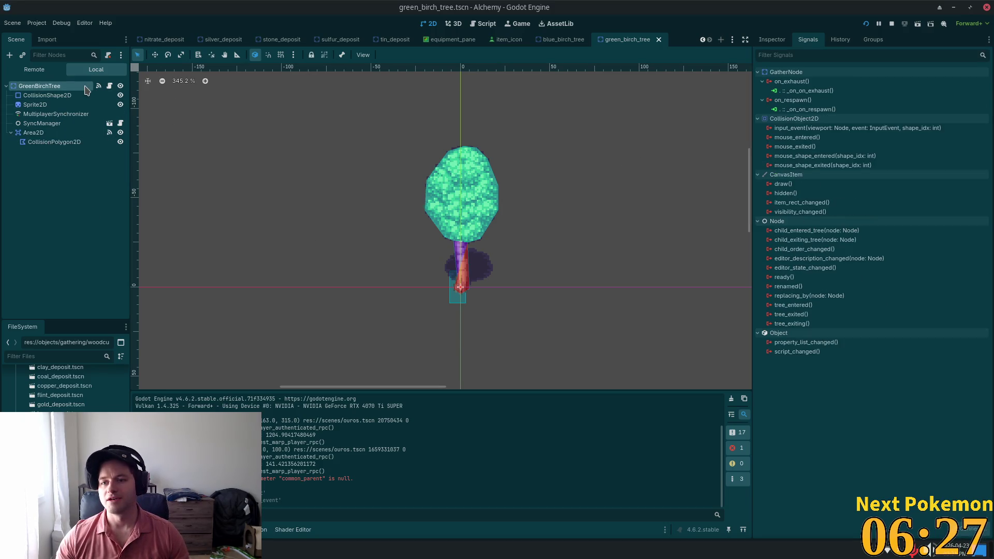
{"action": "left_click", "coordinate": [48, 134]}
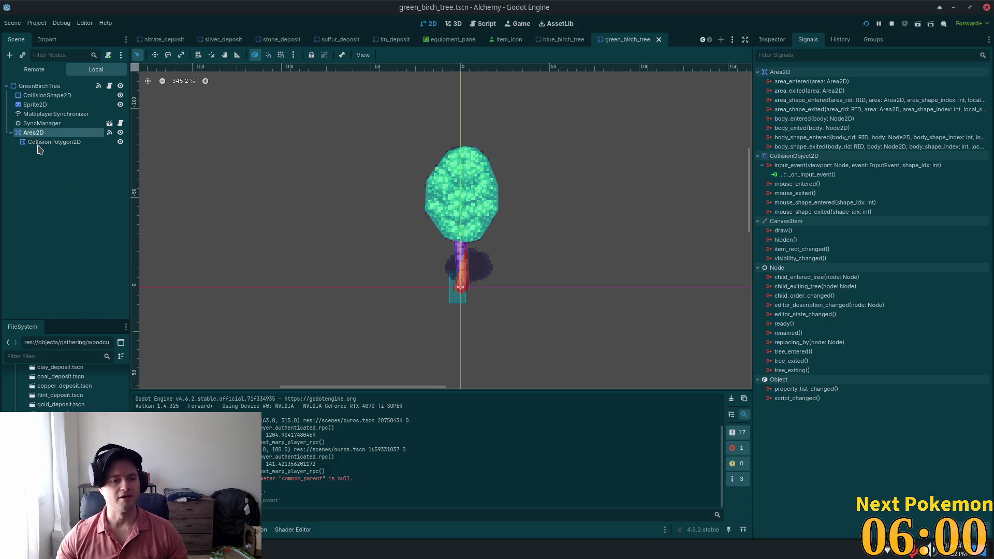
Paste the birch tree's Area2D under GreenMapleTree and select its CollisionPolygon2D.
{"action": "right_click", "coordinate": [33, 134]}
{"action": "left_click", "coordinate": [64, 185]}
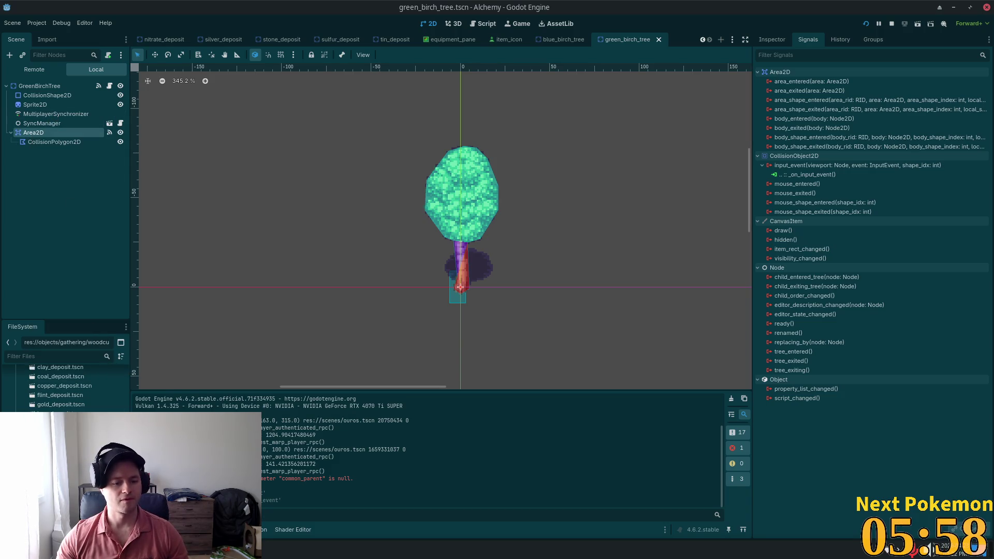
{"action": "left_click", "coordinate": [41, 86]}
{"action": "right_click", "coordinate": [42, 86]}
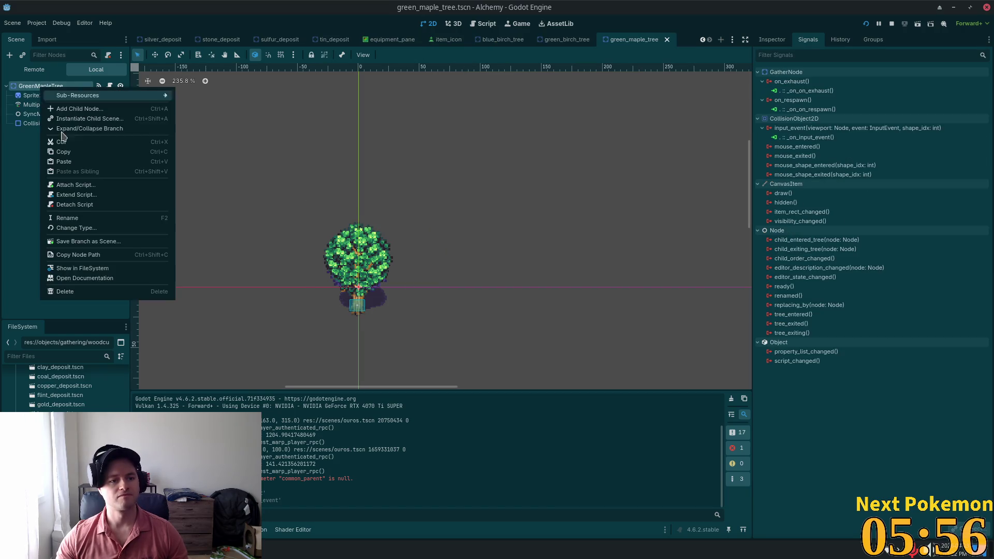
{"action": "left_click", "coordinate": [64, 162]}
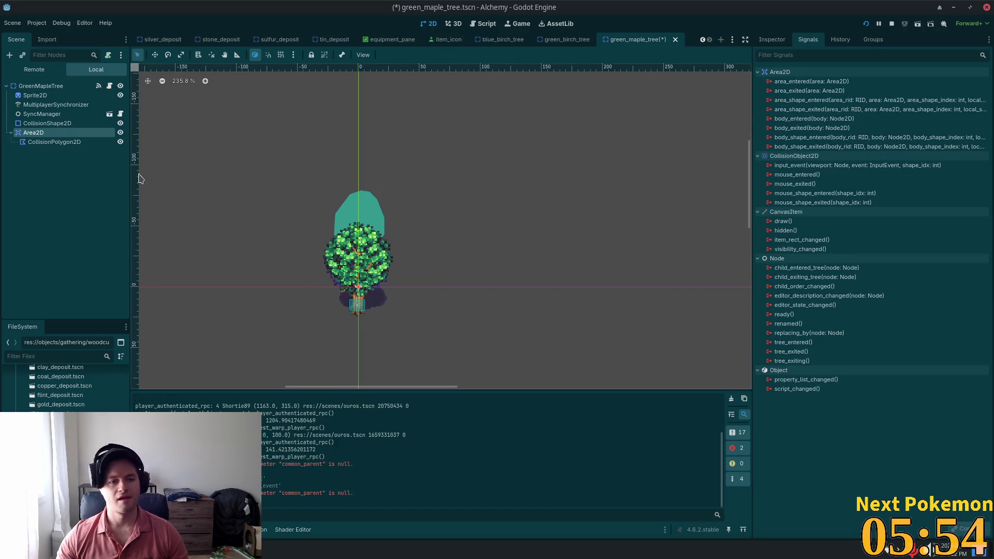
{"action": "scroll", "coordinate": [295, 225], "scroll_direction": "up", "scroll_amount": 5}
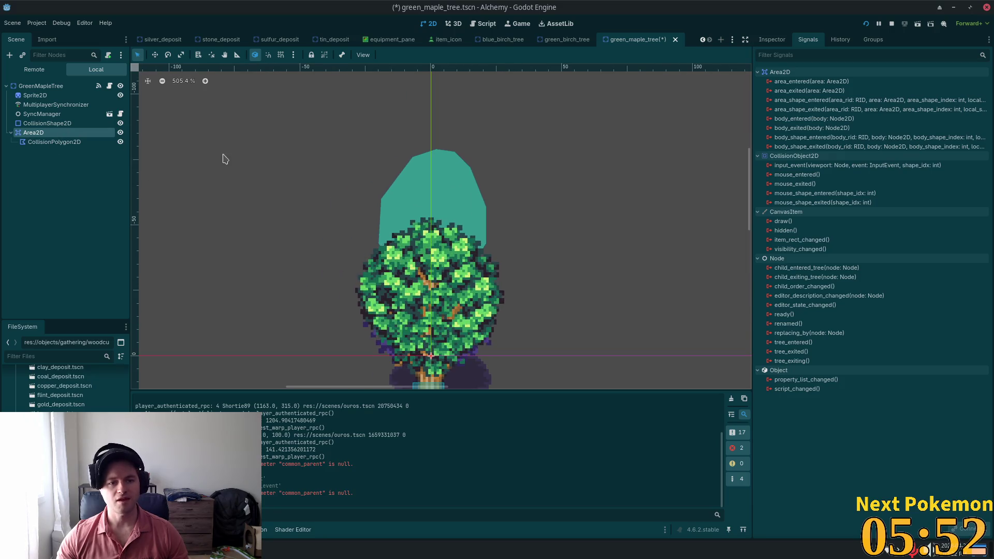
{"action": "key", "text": "Down"}
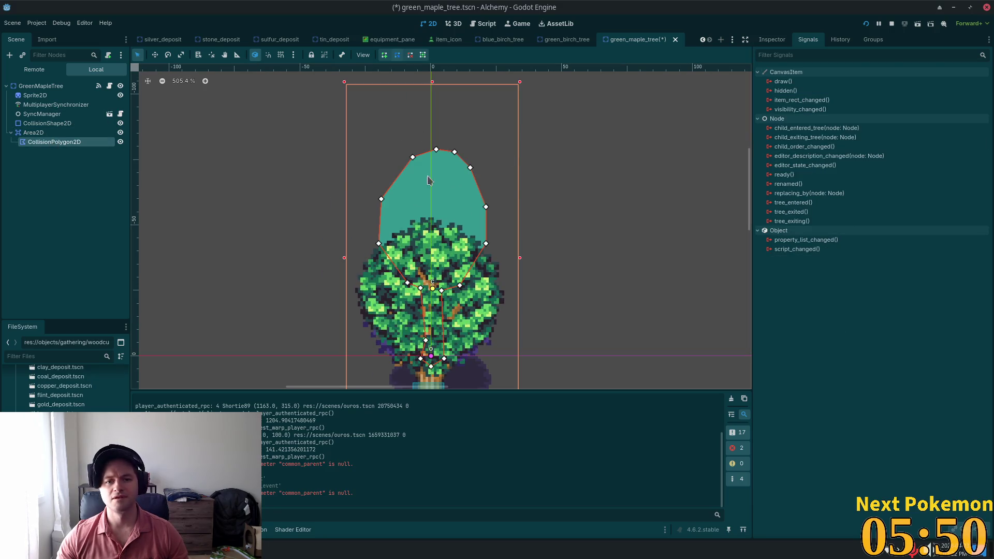
{"action": "scroll", "coordinate": [577, 288], "scroll_direction": "down", "scroll_amount": 3}
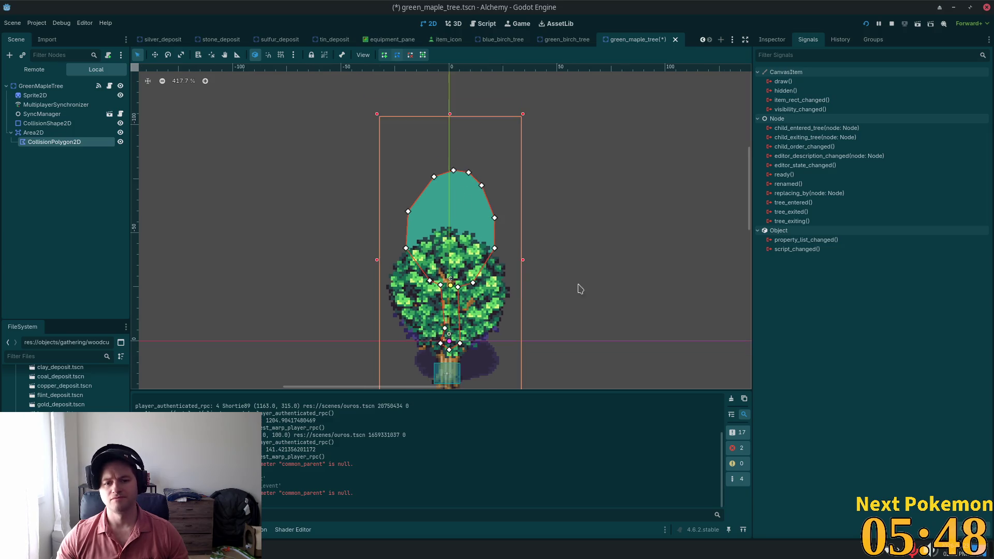
Lower the collision polygon by 20 px and drag its points to hug the maple canopy and trunk.
{"action": "left_click", "coordinate": [155, 55]}
{"action": "mouse_move", "coordinate": [256, 107]}
{"action": "left_mouse_down"}
{"action": "mouse_move", "coordinate": [262, 154]}
{"action": "mouse_move", "coordinate": [256, 149]}
{"action": "left_mouse_up"}
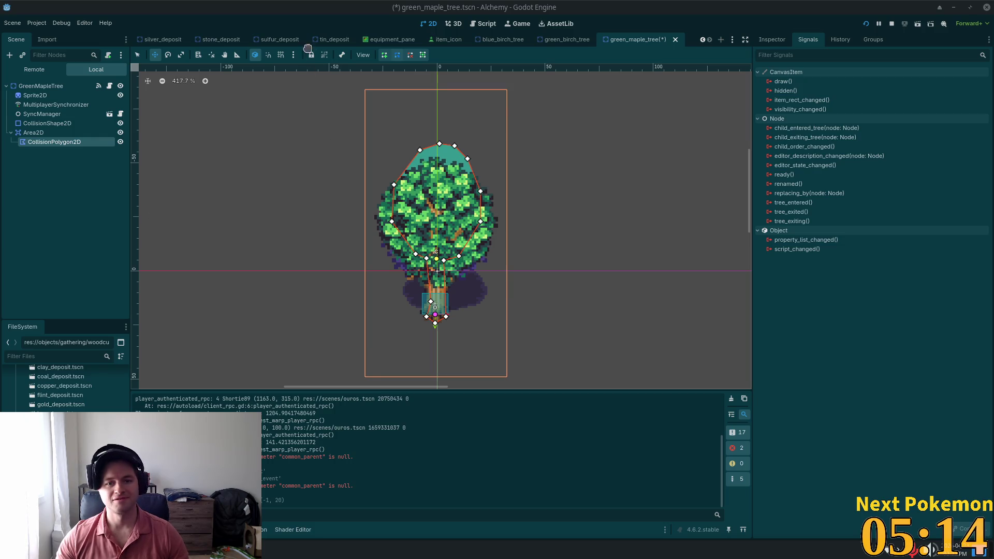
{"action": "left_click", "coordinate": [137, 54]}
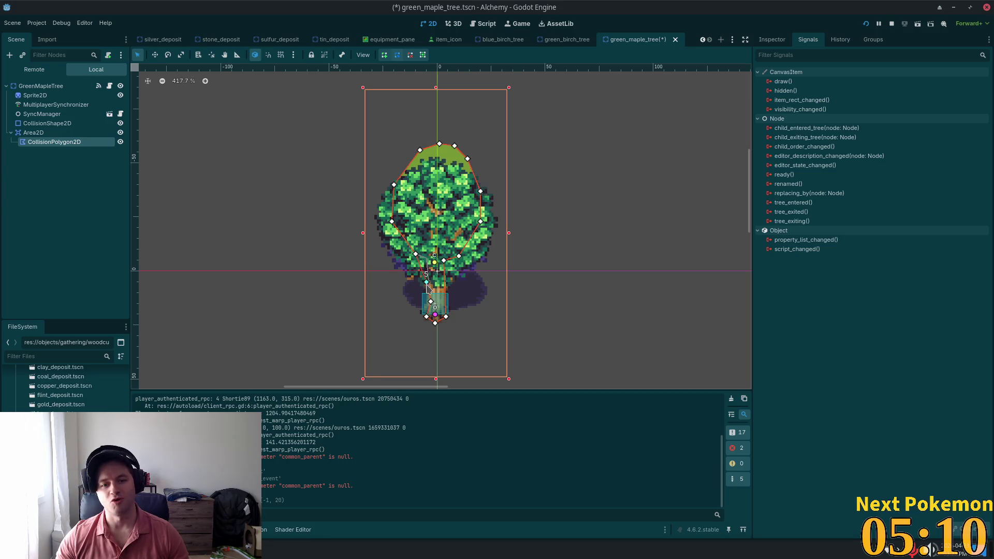
{"action": "left_click_drag", "start_coordinate": [426, 258], "coordinate": [424, 284]}
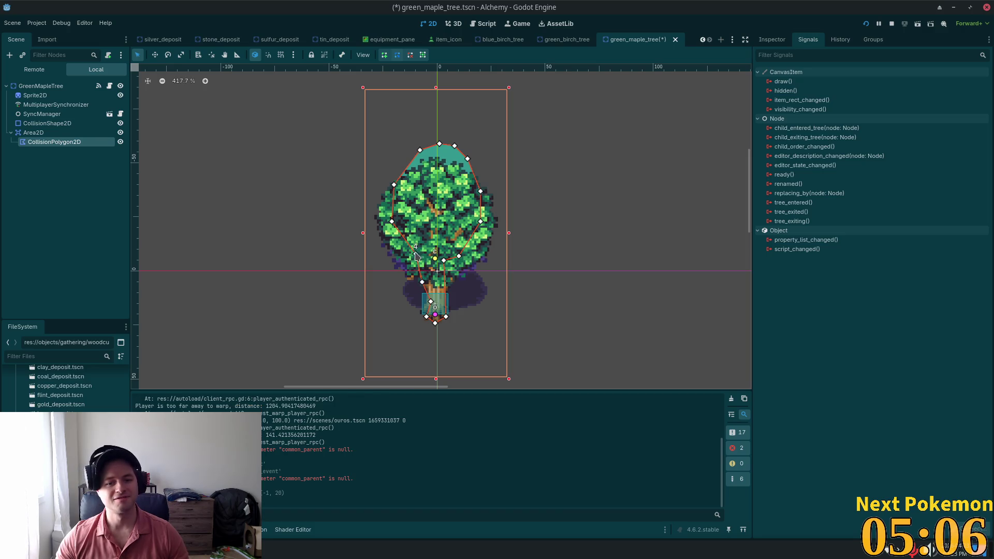
{"action": "mouse_move", "coordinate": [415, 255]}
{"action": "left_mouse_down"}
{"action": "mouse_move", "coordinate": [396, 262]}
{"action": "mouse_move", "coordinate": [421, 289]}
{"action": "left_mouse_up"}
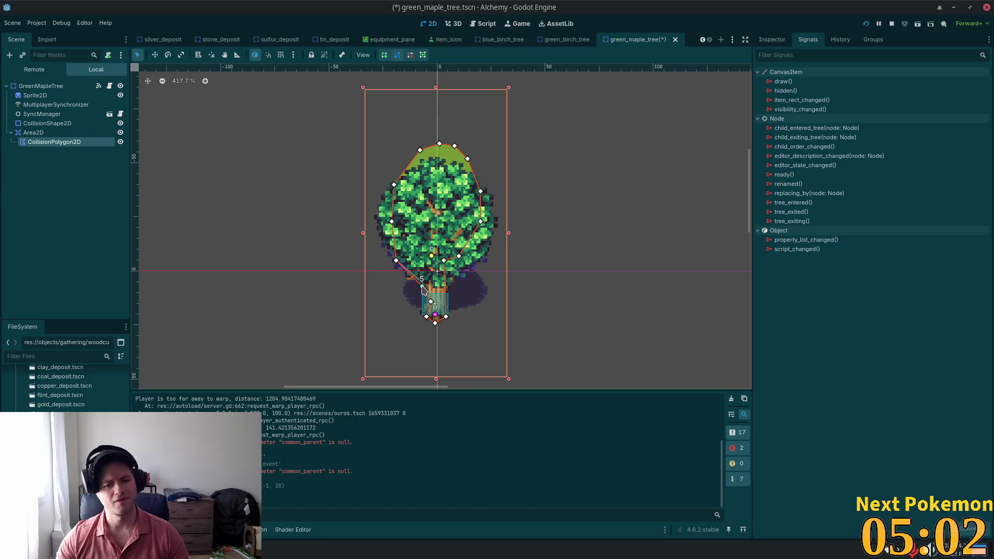
{"action": "left_click_drag", "start_coordinate": [391, 223], "coordinate": [375, 218]}
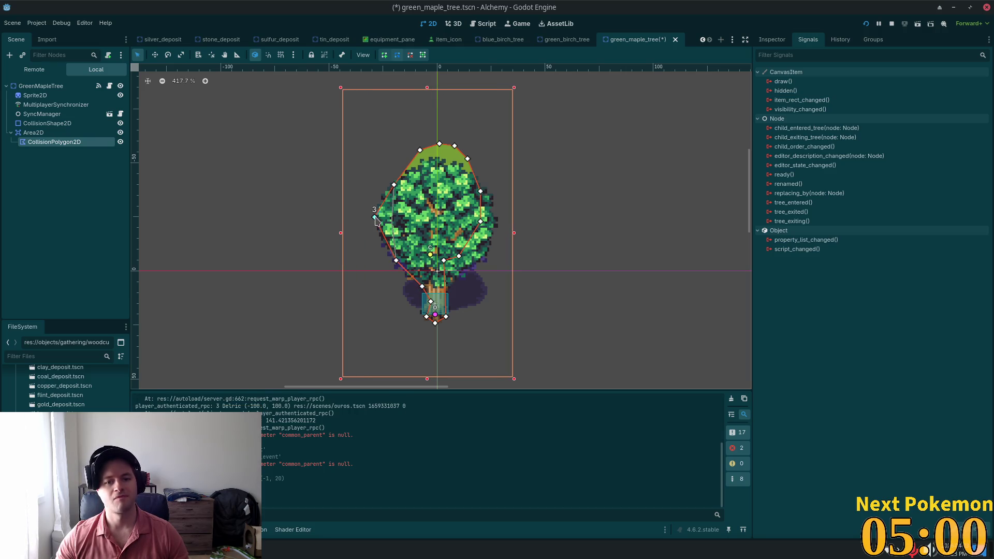
{"action": "left_click_drag", "start_coordinate": [394, 185], "coordinate": [388, 186]}
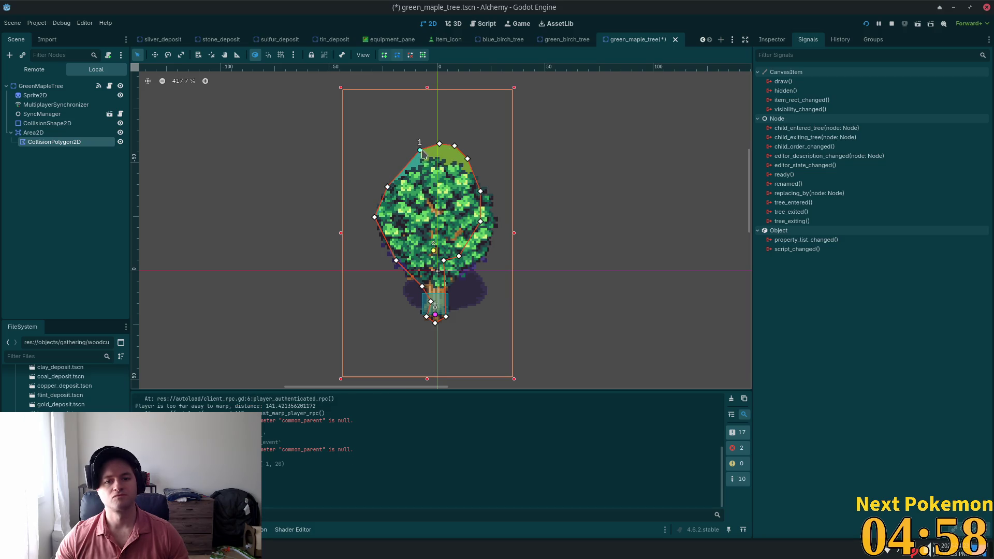
{"action": "mouse_move", "coordinate": [420, 150]}
{"action": "left_mouse_down"}
{"action": "mouse_move", "coordinate": [427, 161]}
{"action": "mouse_move", "coordinate": [440, 147]}
{"action": "mouse_move", "coordinate": [471, 168]}
{"action": "mouse_move", "coordinate": [500, 232]}
{"action": "left_mouse_up"}
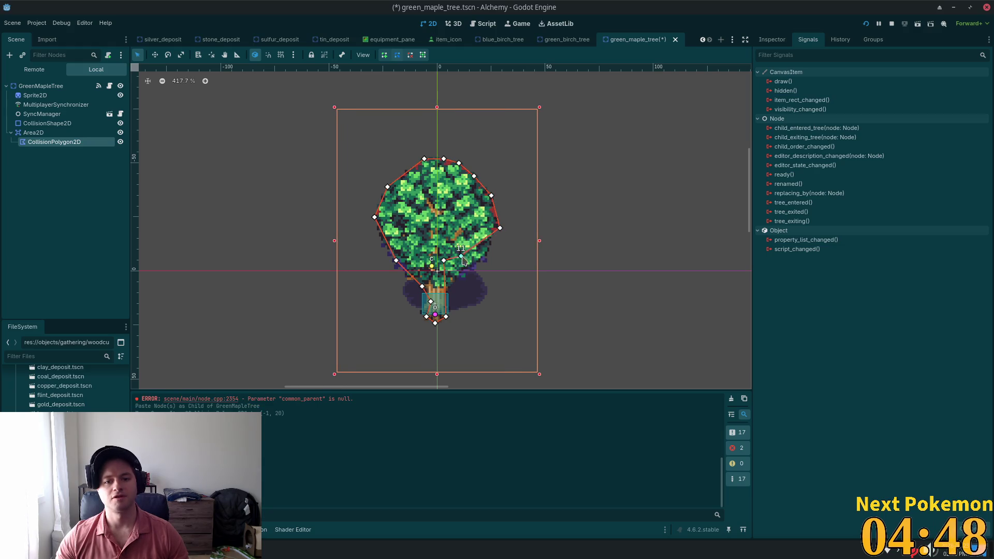
{"action": "mouse_move", "coordinate": [460, 258]}
{"action": "left_mouse_down"}
{"action": "mouse_move", "coordinate": [472, 268]}
{"action": "mouse_move", "coordinate": [449, 270]}
{"action": "mouse_move", "coordinate": [456, 293]}
{"action": "mouse_move", "coordinate": [450, 286]}
{"action": "left_mouse_up"}
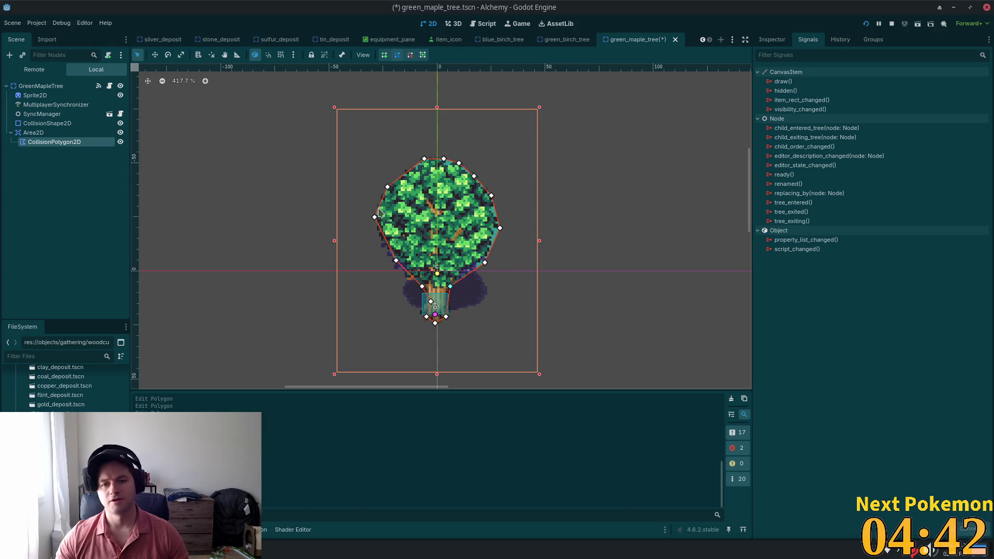
Save, then connect the maple's Area2D input_event signal to the _on_input_event method.
{"action": "key", "text": "ctrl+s"}
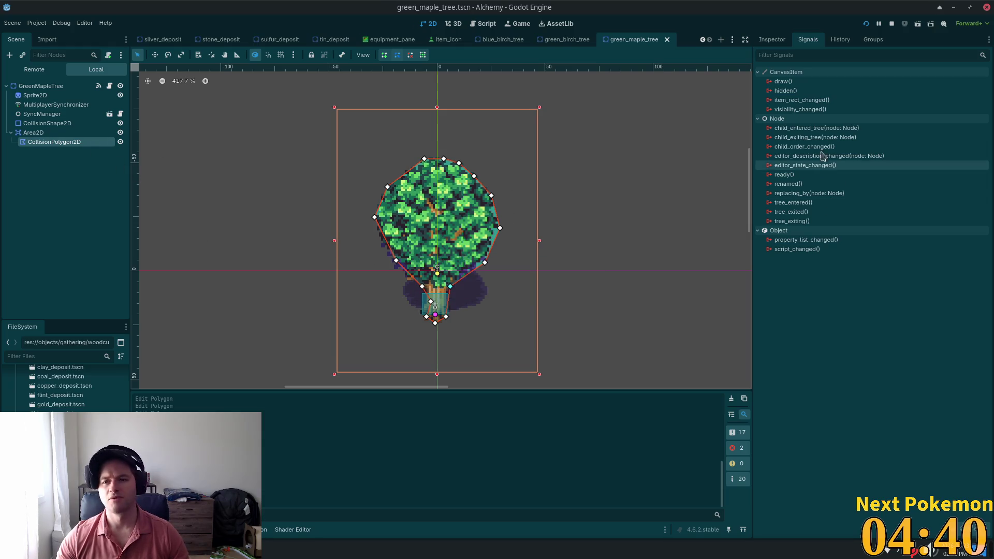
{"action": "left_click", "coordinate": [34, 132]}
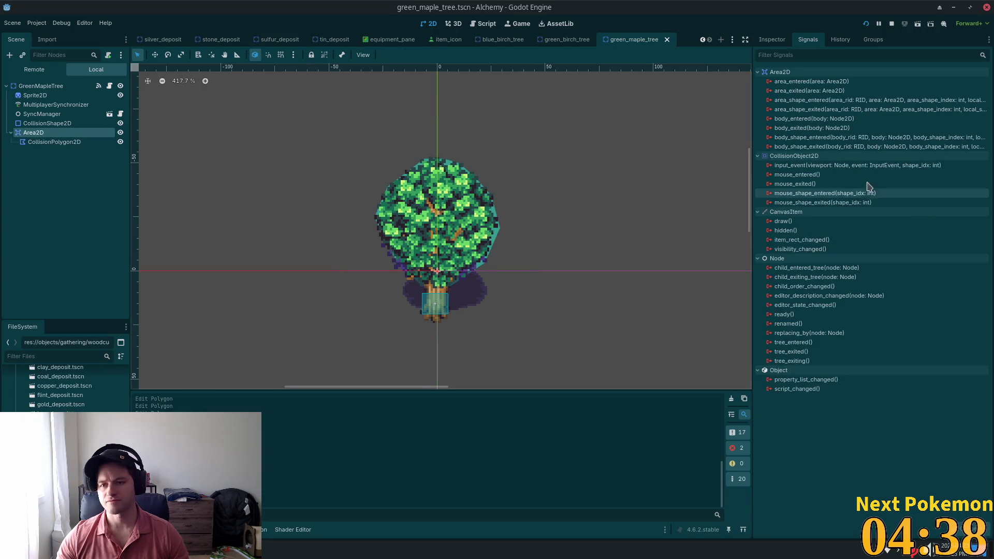
{"action": "double_click", "coordinate": [798, 165]}
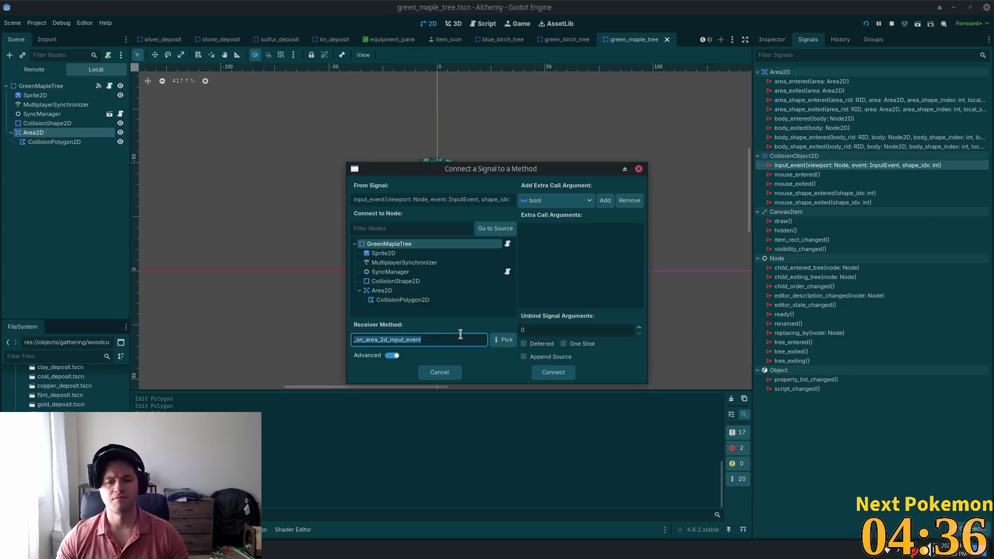
{"action": "left_click", "coordinate": [389, 341]}
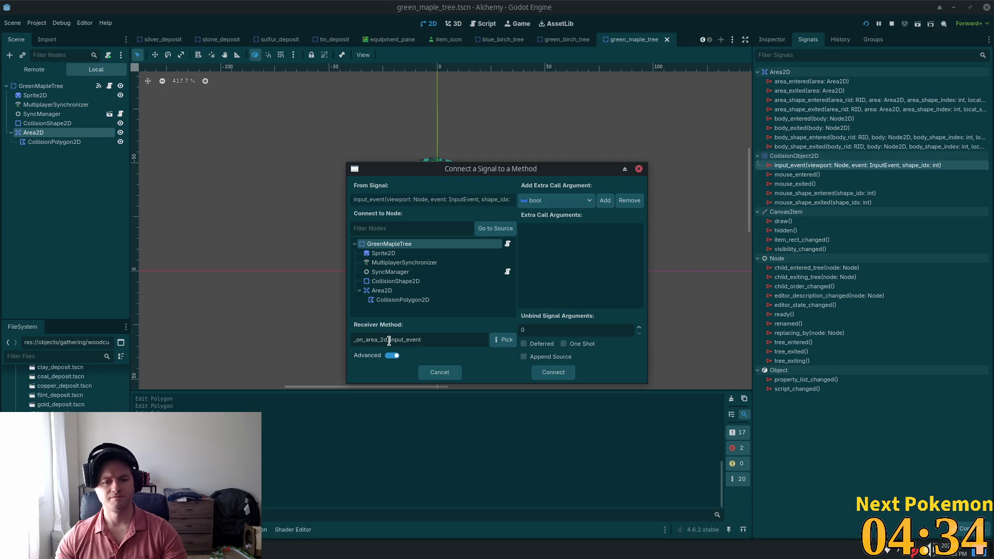
{"action": "key", "text": "BackSpace"}
{"action": "key", "text": "BackSpace"}
{"action": "key", "text": "BackSpace"}
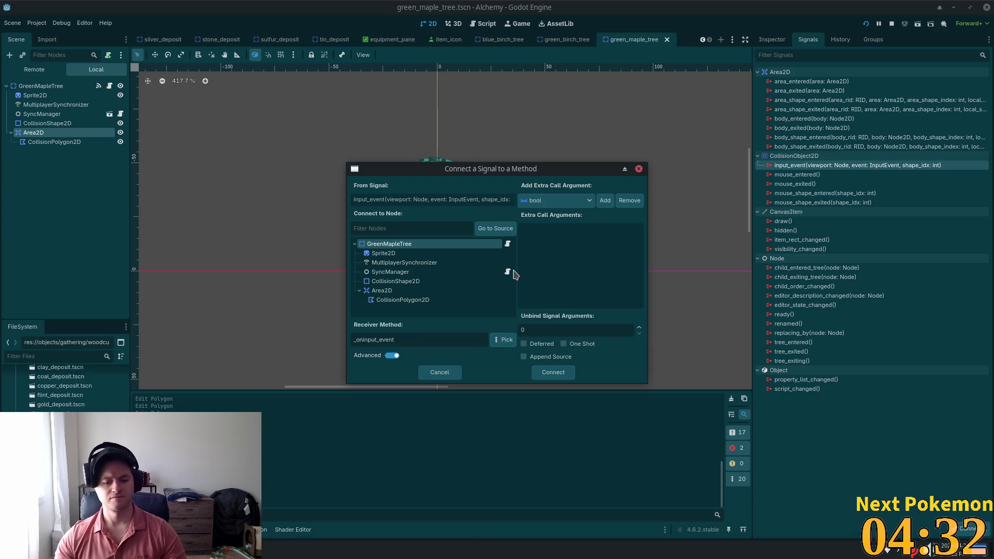
{"action": "type", "text": "_"}
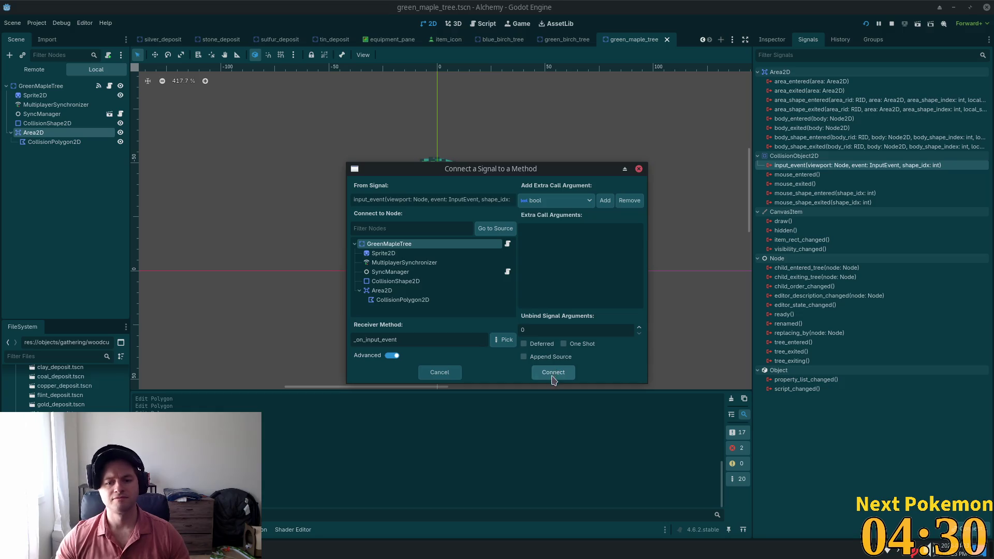
{"action": "left_click", "coordinate": [553, 381]}
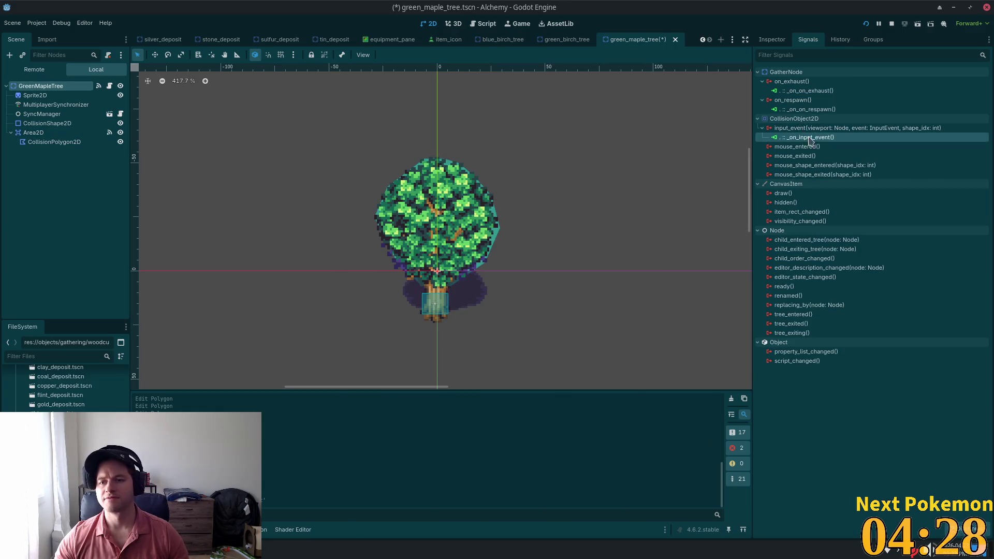
{"action": "key", "text": "ctrl+z"}
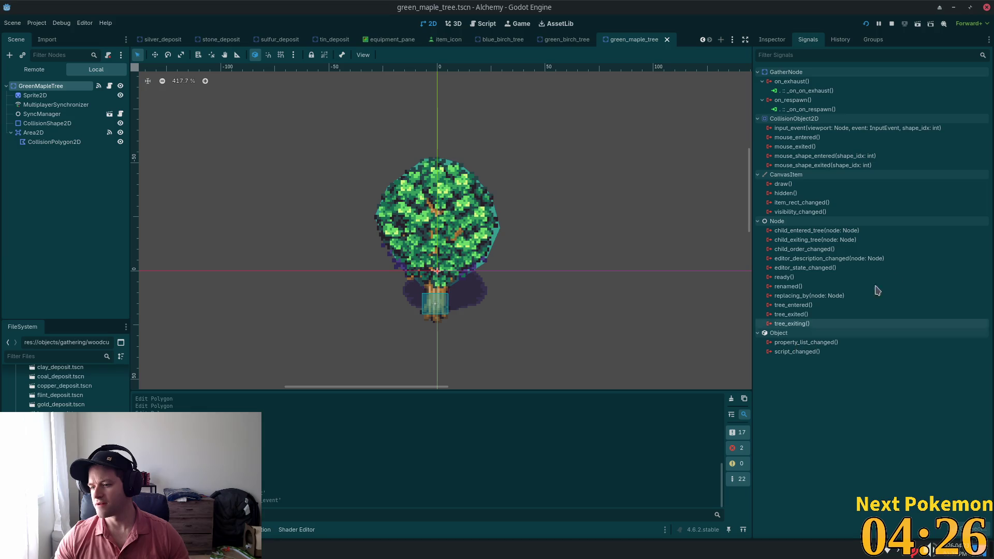
{"action": "mouse_move", "coordinate": [914, 294]}
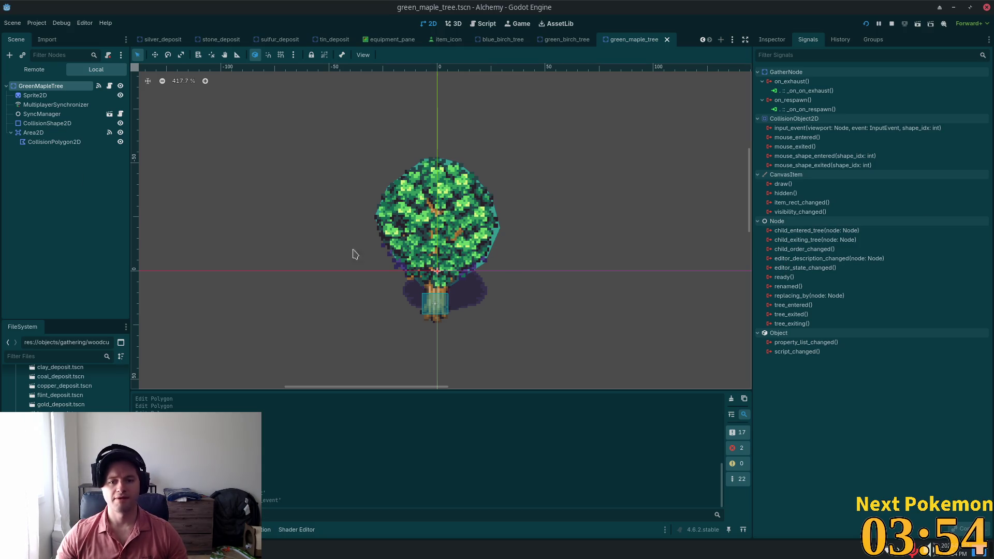
Pull the lower-left collision polygon points in against the maple trunk and save.
{"action": "left_click", "coordinate": [42, 133]}
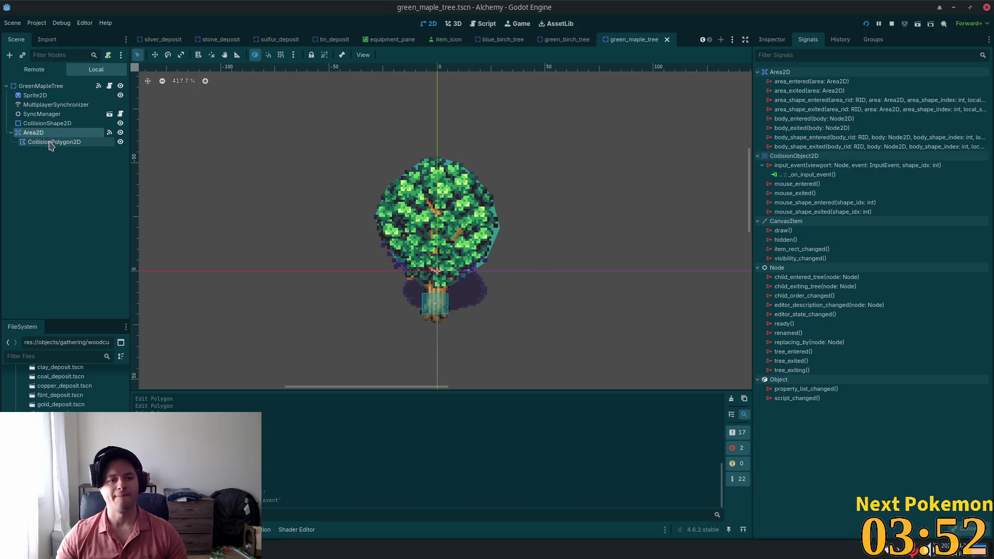
{"action": "left_click", "coordinate": [51, 143]}
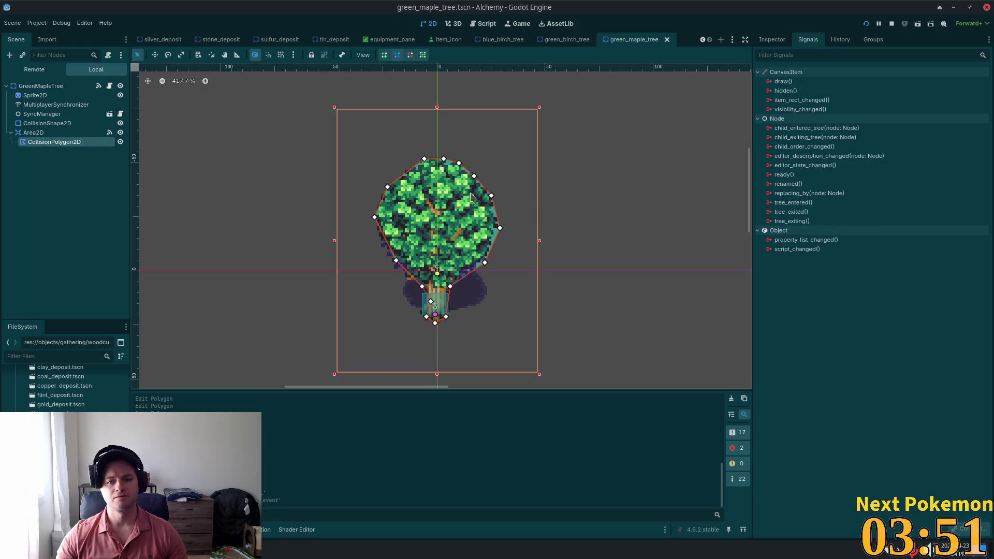
{"action": "left_click", "coordinate": [496, 227]}
{"action": "left_click_drag", "start_coordinate": [396, 260], "coordinate": [384, 250]}
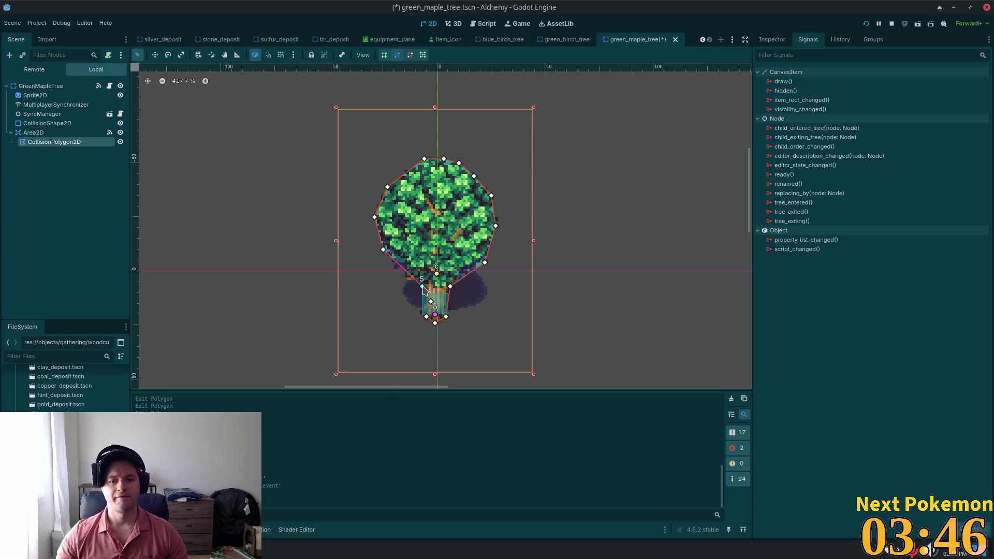
{"action": "left_click_drag", "start_coordinate": [423, 291], "coordinate": [410, 284]}
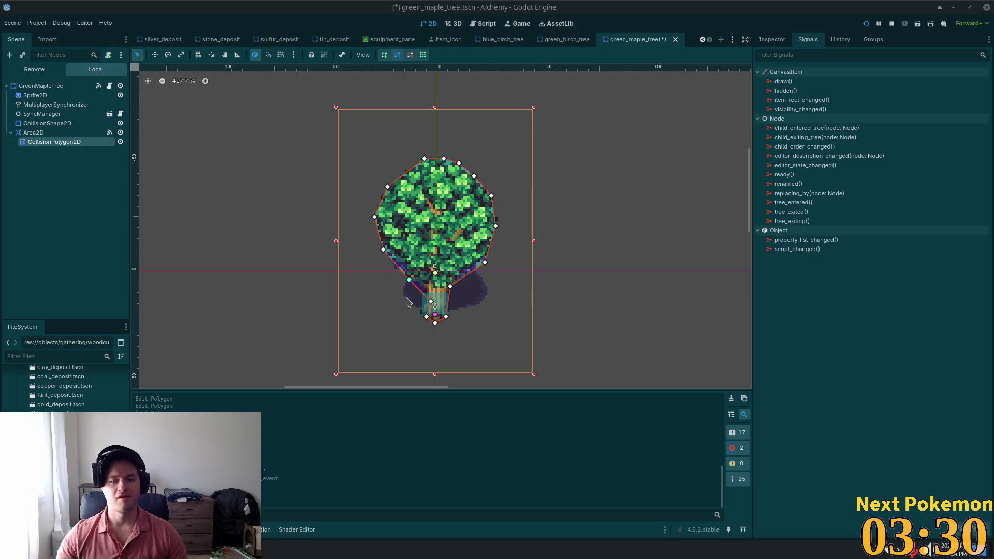
{"action": "left_click_drag", "start_coordinate": [430, 302], "coordinate": [426, 292]}
{"action": "key", "text": "ctrl+s"}
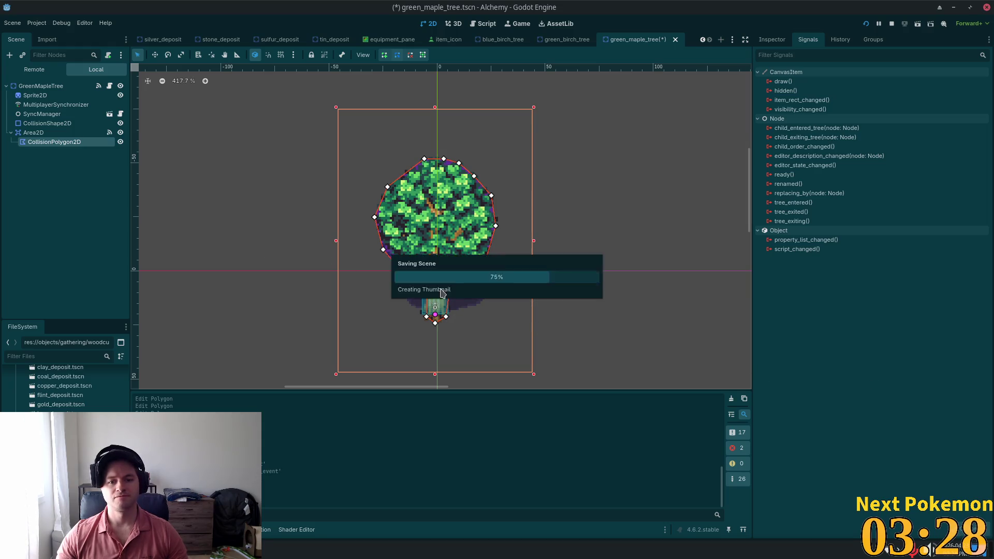
{"action": "left_click_drag", "start_coordinate": [426, 288], "coordinate": [423, 289]}
{"action": "key", "text": "ctrl+s"}
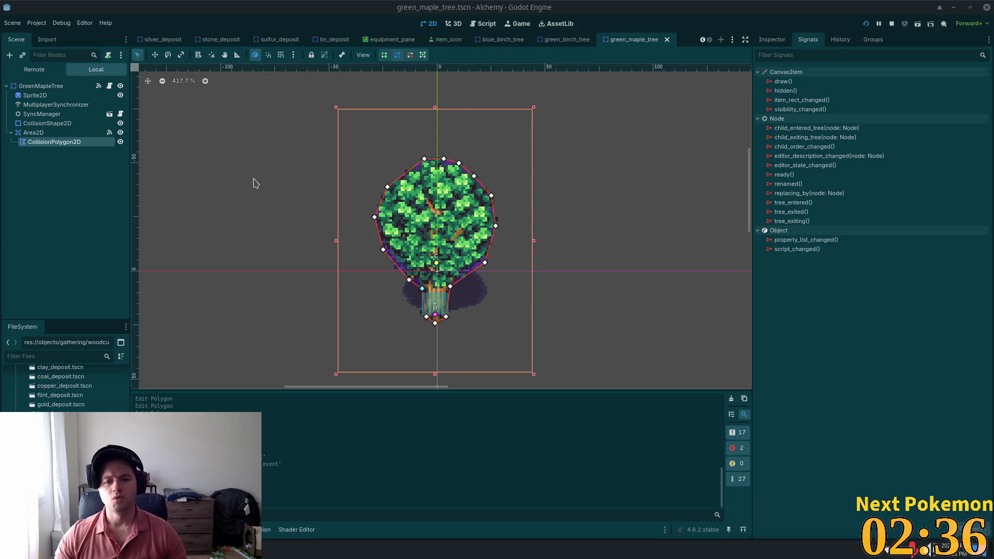
Nudge a lower-left polygon point up slightly, save, and select the GreenMapleTree root.
{"action": "left_click_drag", "start_coordinate": [410, 280], "coordinate": [409, 278]}
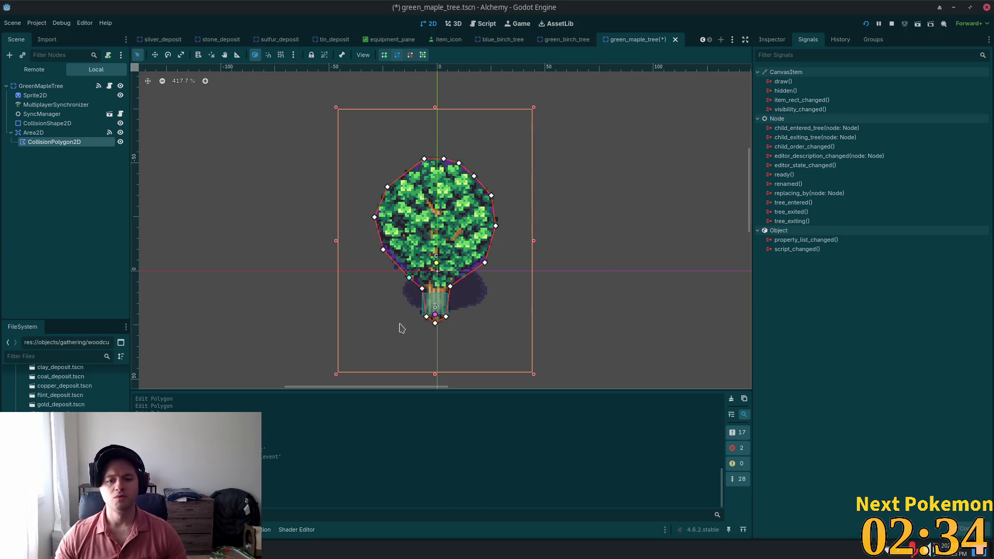
{"action": "key", "text": "ctrl+s"}
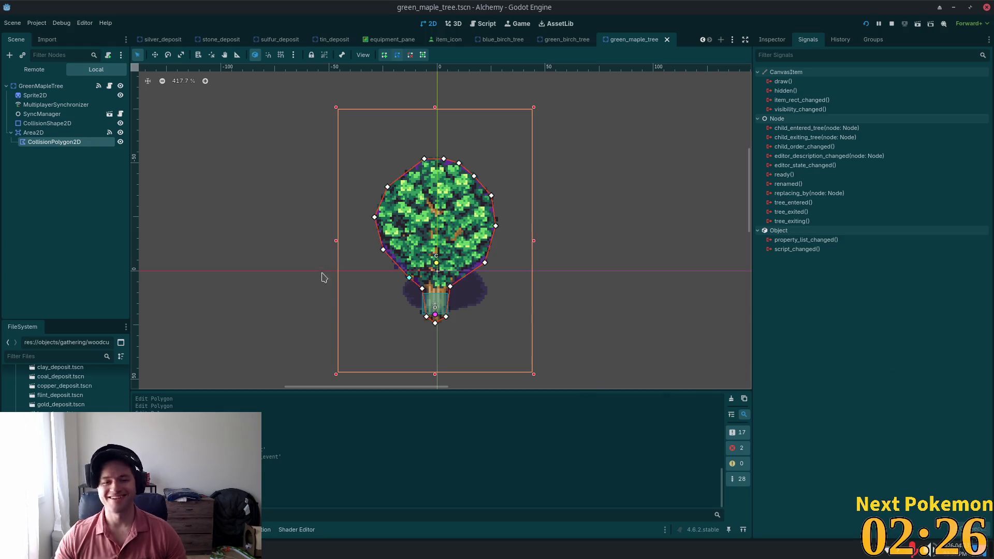
{"action": "left_click", "coordinate": [33, 132]}
{"action": "left_click", "coordinate": [32, 88]}
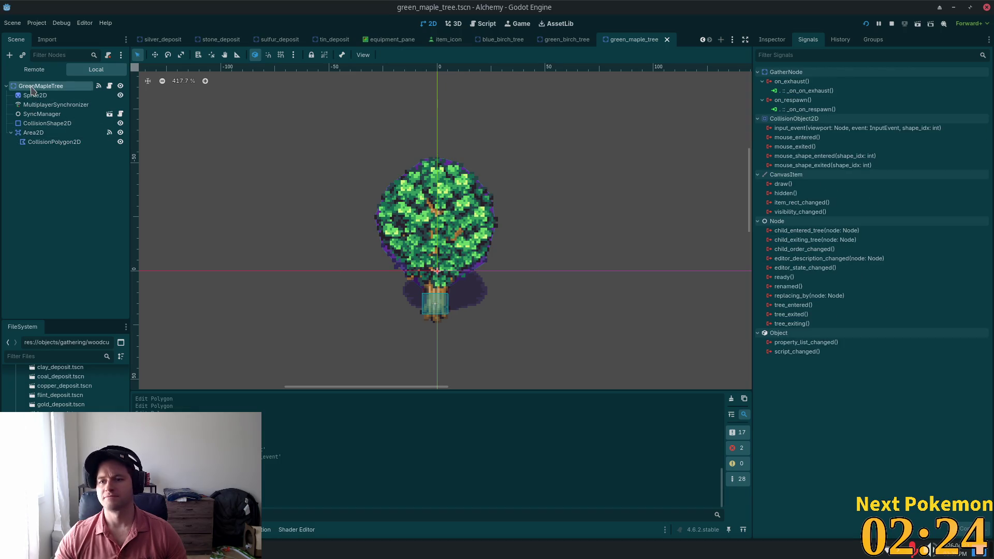
Paste the copied Area2D under the YellowBirchTree root and save the yellow_birch_tree scene.
{"action": "scroll", "coordinate": [65, 388], "scroll_direction": "down", "scroll_amount": 3}
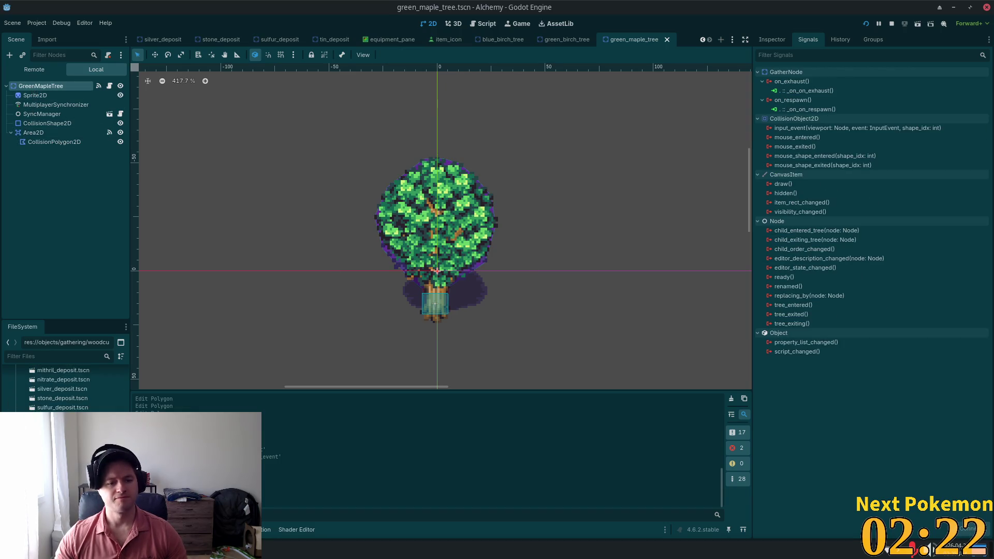
{"action": "double_click", "coordinate": [62, 445]}
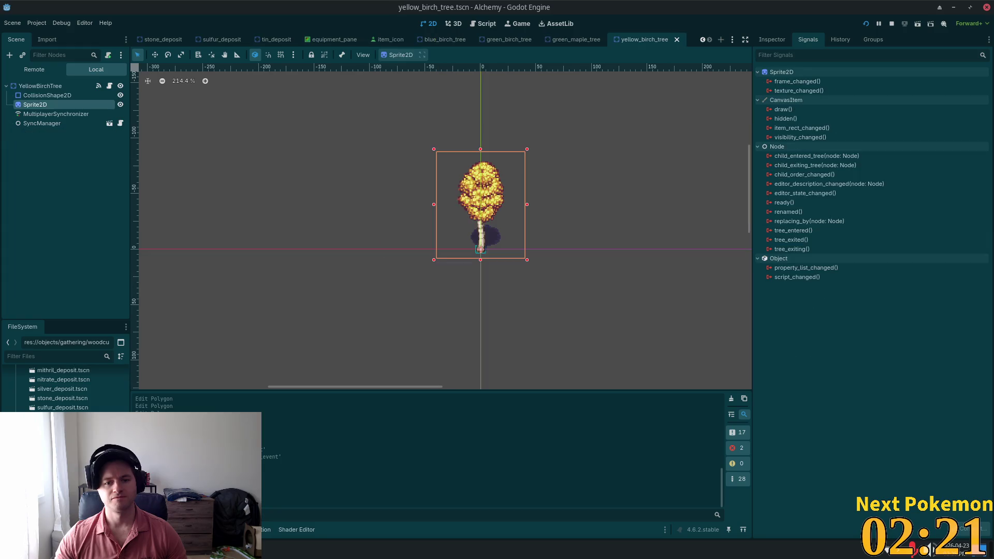
{"action": "right_click", "coordinate": [19, 91]}
{"action": "left_click", "coordinate": [46, 162]}
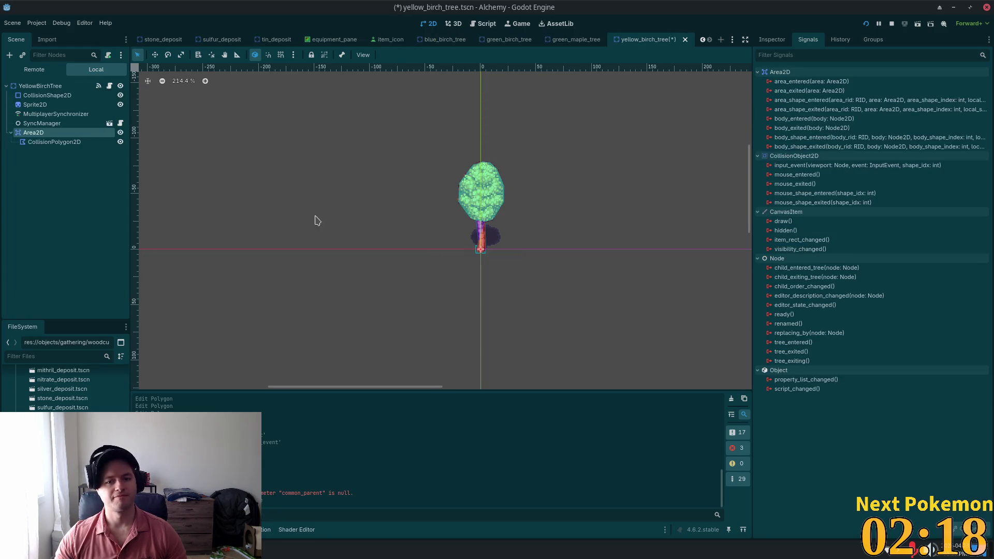
{"action": "scroll", "coordinate": [498, 226], "scroll_direction": "up", "scroll_amount": 4}
{"action": "key", "text": "ctrl+s"}
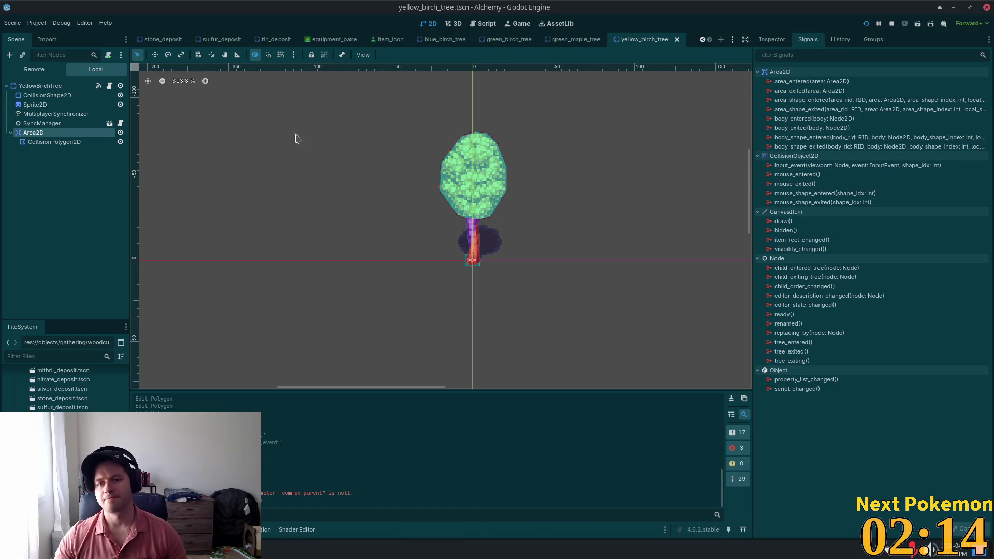
Connect the Area2D's input_event signal to _on_input_event, trimming area_2d from the method name.
{"action": "double_click", "coordinate": [792, 165]}
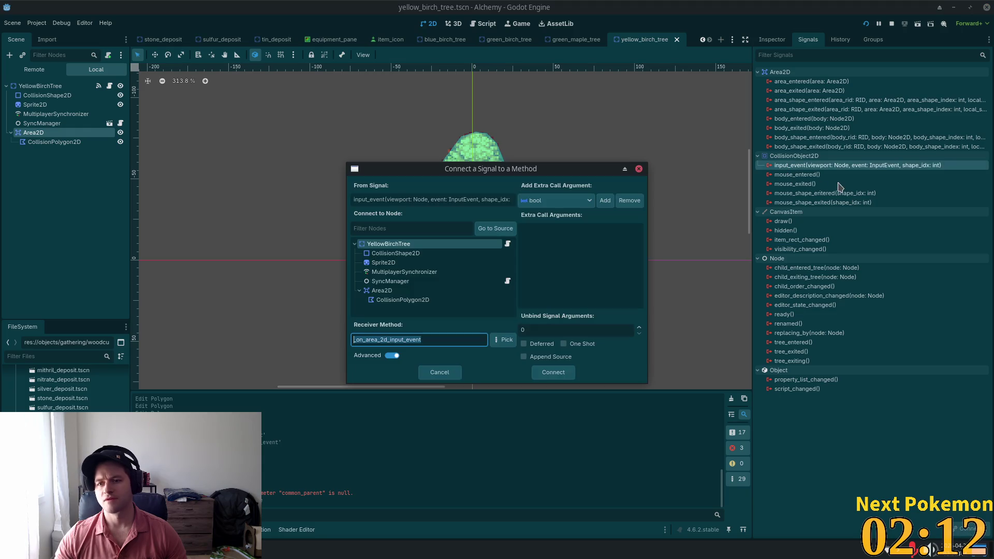
{"action": "left_click", "coordinate": [392, 341]}
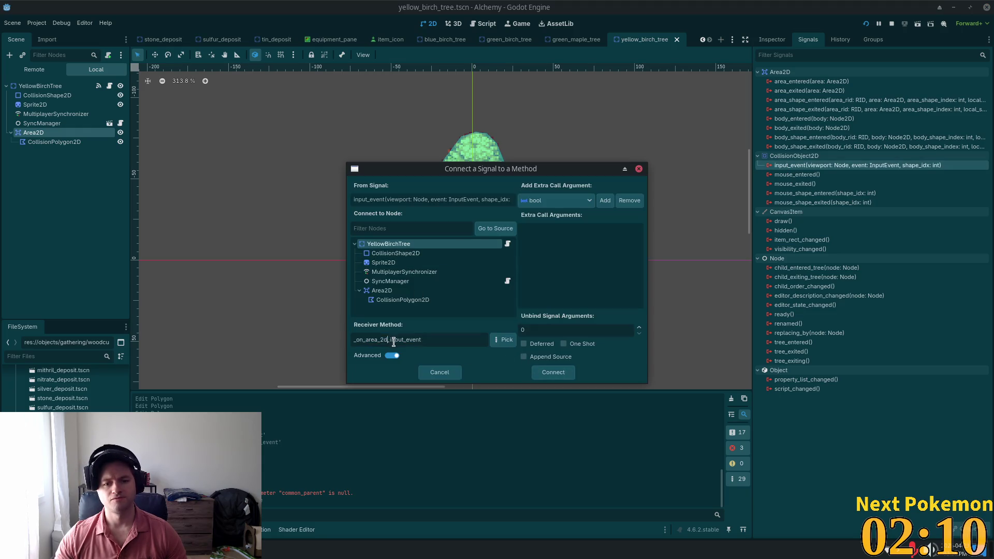
{"action": "left_click", "coordinate": [367, 340], "text": "shift"}
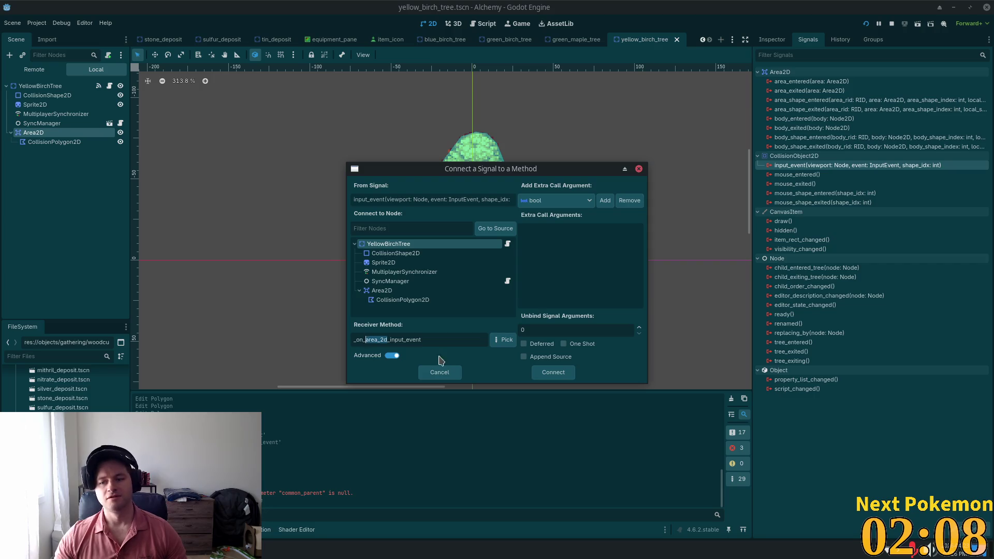
{"action": "key", "text": "BackSpace"}
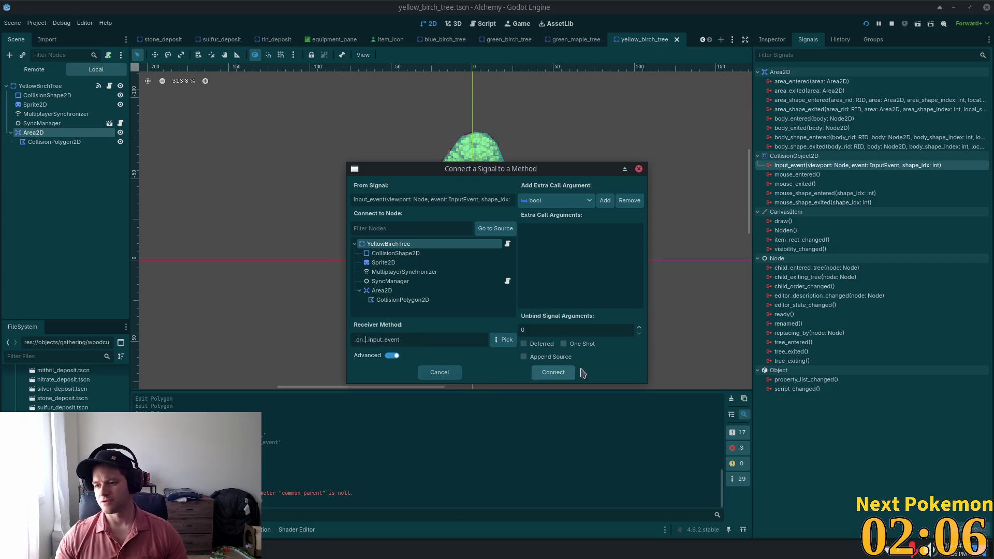
{"action": "key", "text": "BackSpace"}
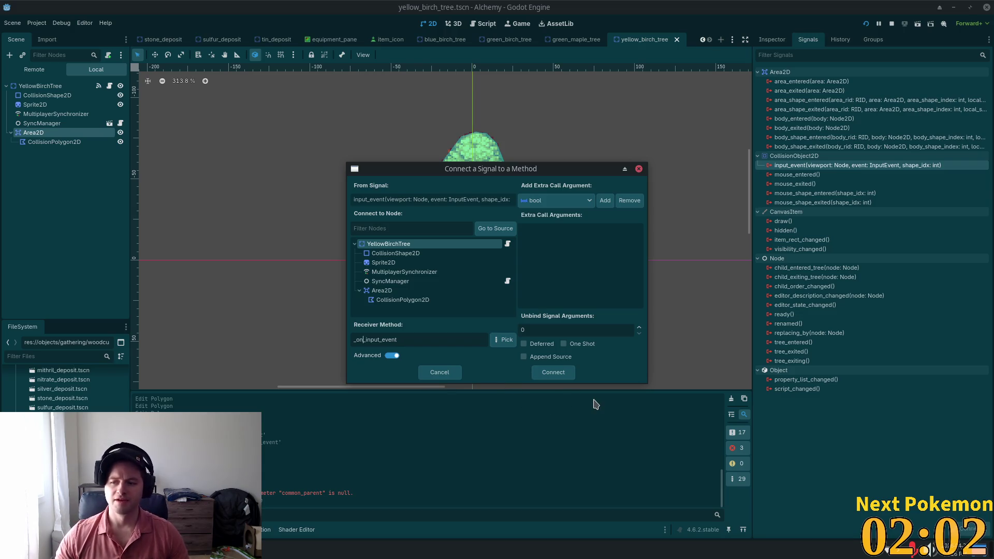
{"action": "left_click", "coordinate": [553, 373]}
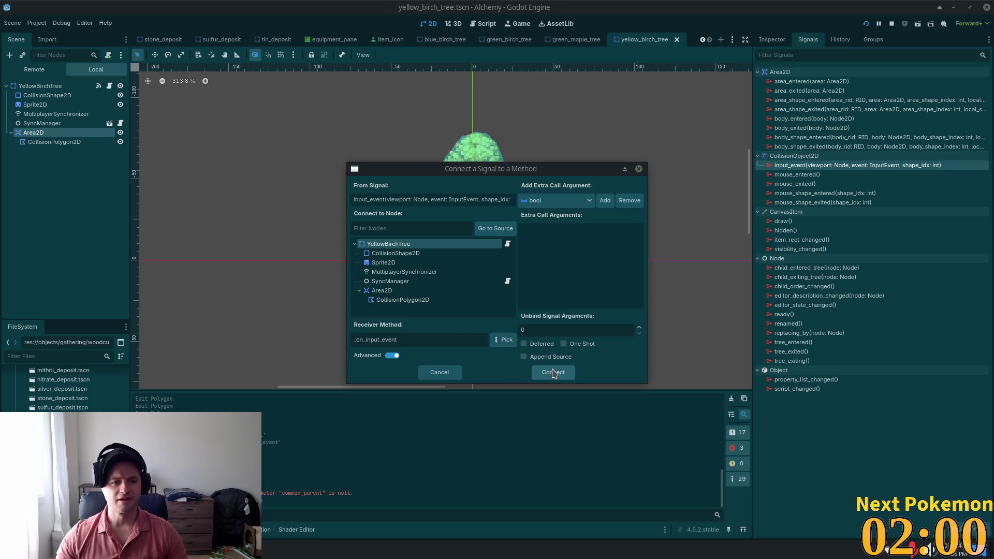
Disconnect the YellowBirchTree root's own input_event connection to _on_input_event.
{"action": "left_click", "coordinate": [32, 87]}
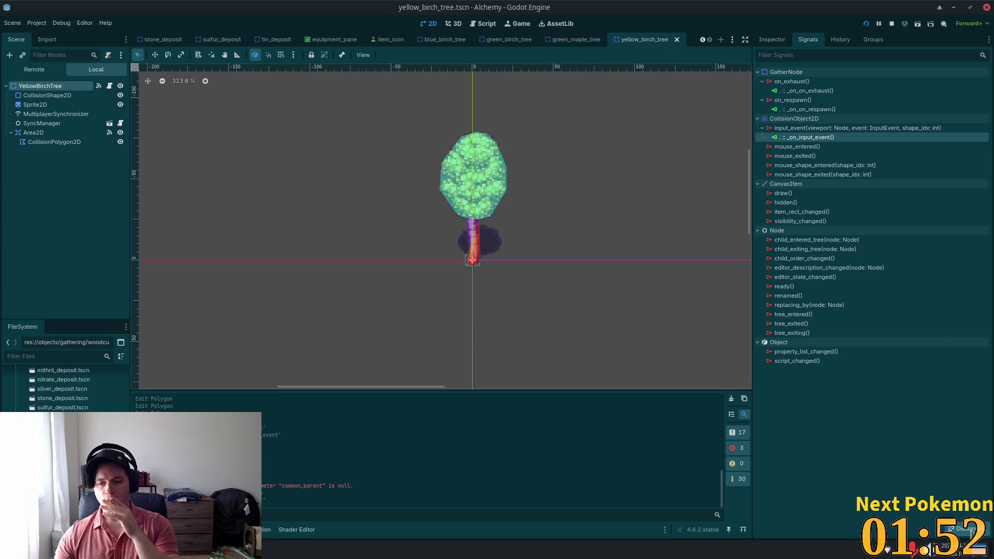
{"action": "left_click", "coordinate": [968, 529]}
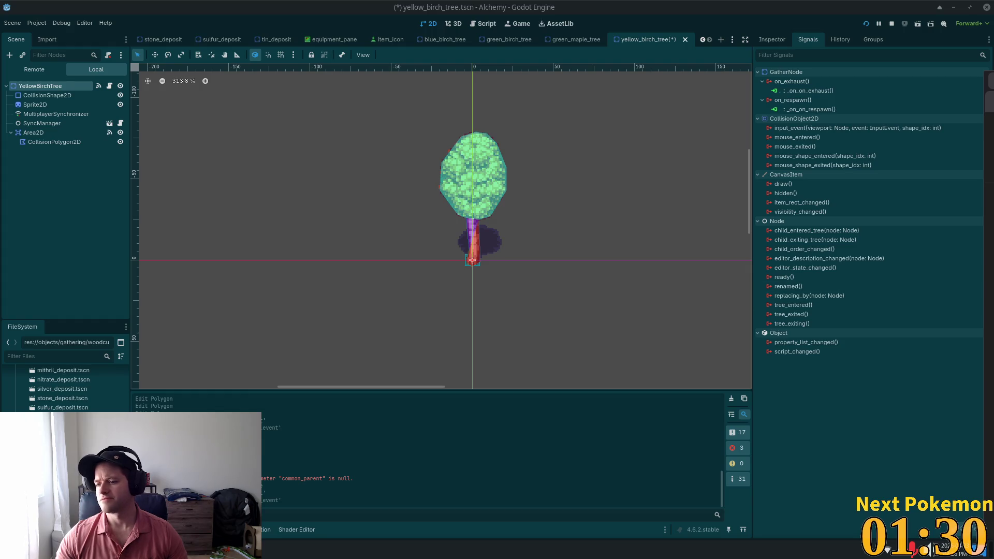
{"action": "key", "text": "alt+Tab"}
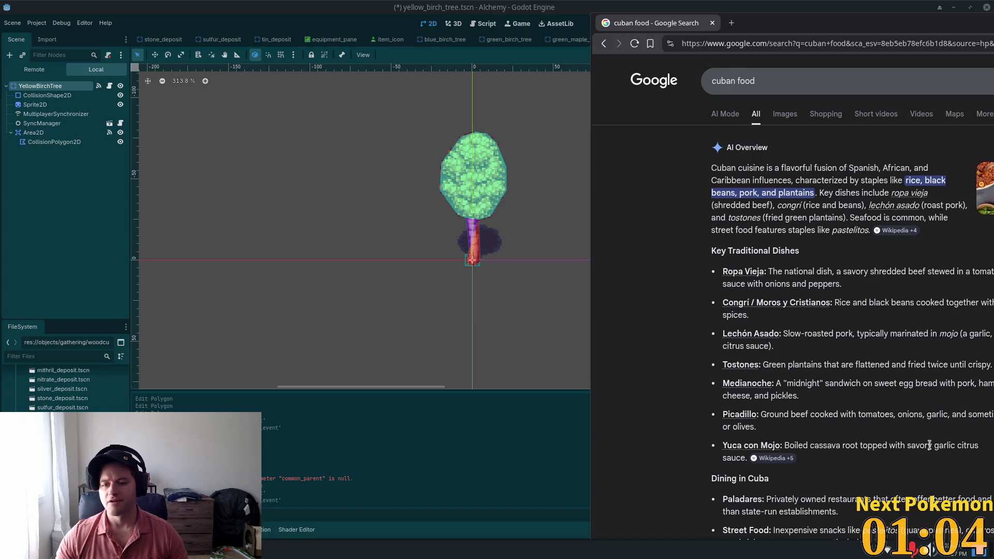
Search Google for 'habanas', then refine the query to 'habanas cheese bun colombian'.
{"action": "scroll", "coordinate": [789, 413], "scroll_direction": "down", "scroll_amount": 2}
{"action": "scroll", "coordinate": [786, 411], "scroll_direction": "down", "scroll_amount": 2}
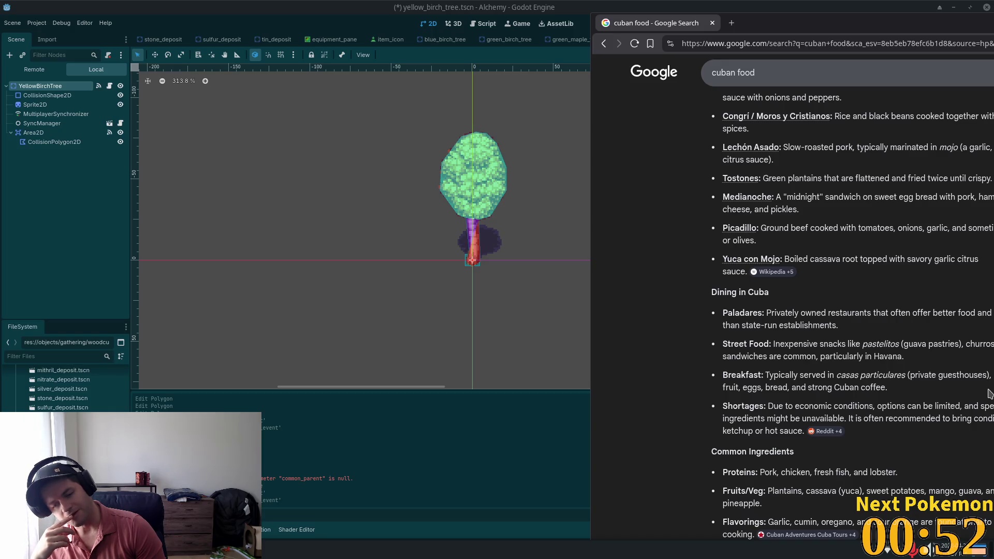
{"action": "left_click", "coordinate": [725, 72]}
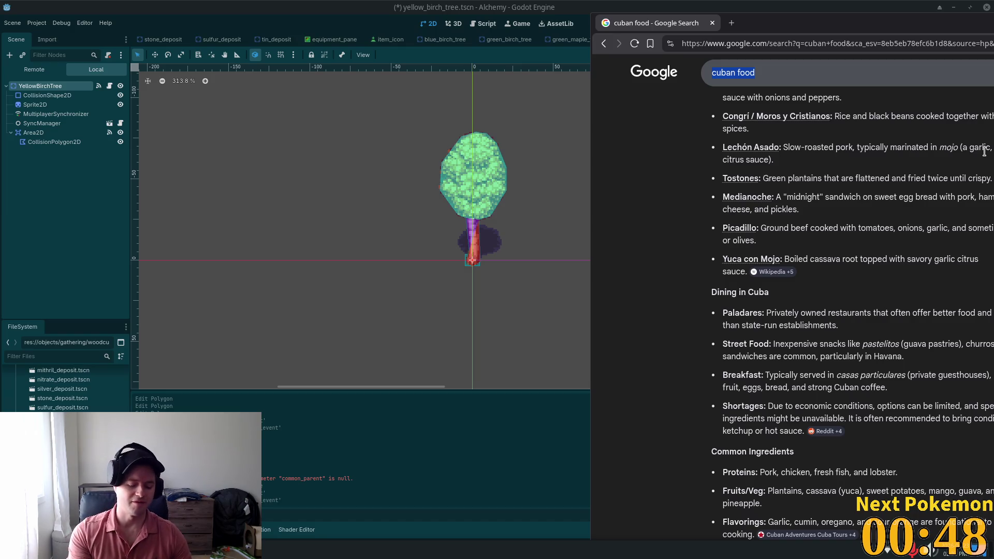
{"action": "type", "text": "am"}
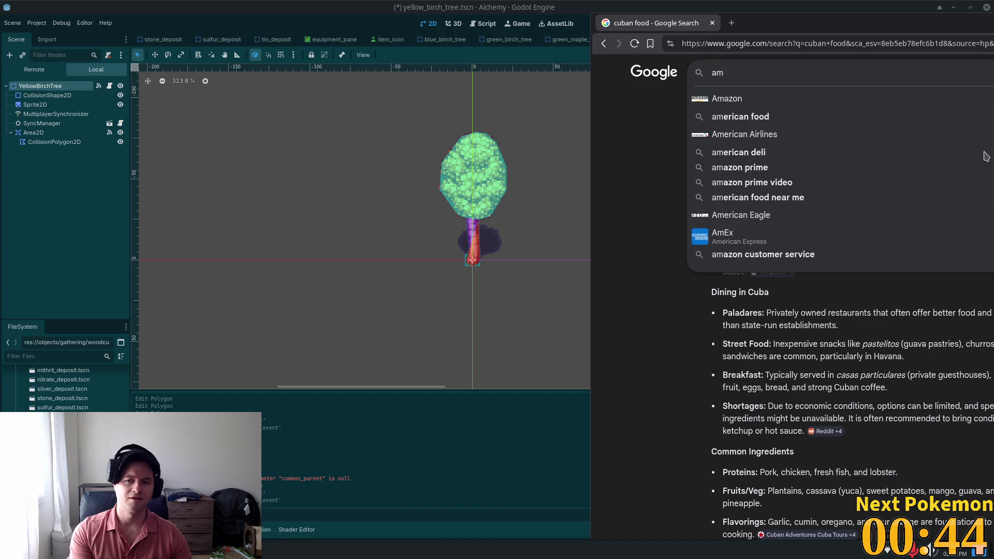
{"action": "type", "text": "os haban"}
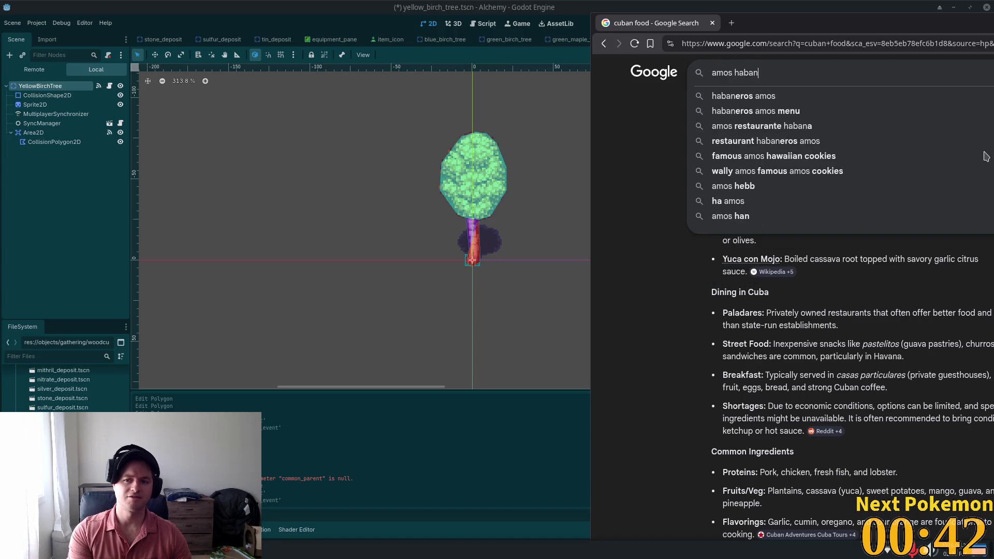
{"action": "type", "text": "as"}
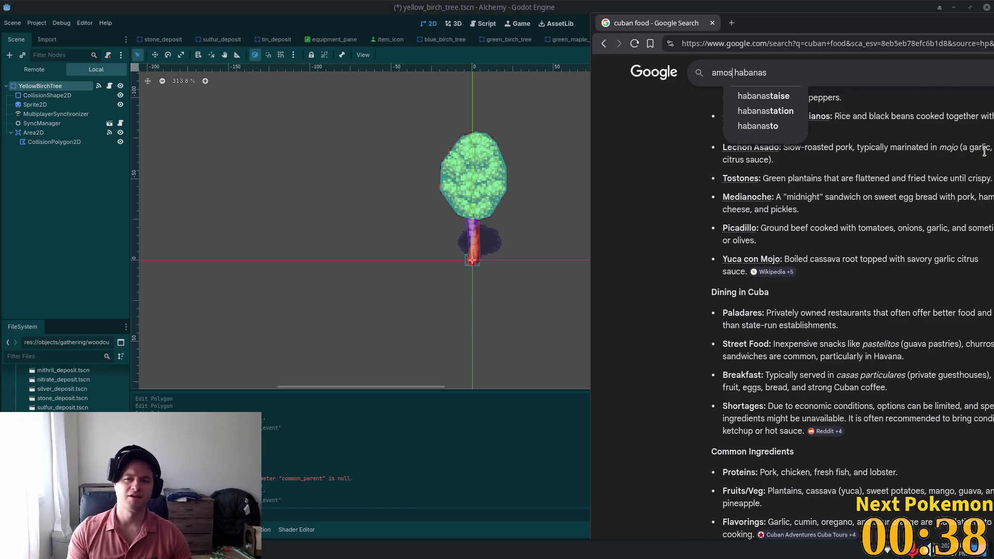
{"action": "key", "text": "BackSpace"}
{"action": "key", "text": "BackSpace"}
{"action": "key", "text": "BackSpace"}
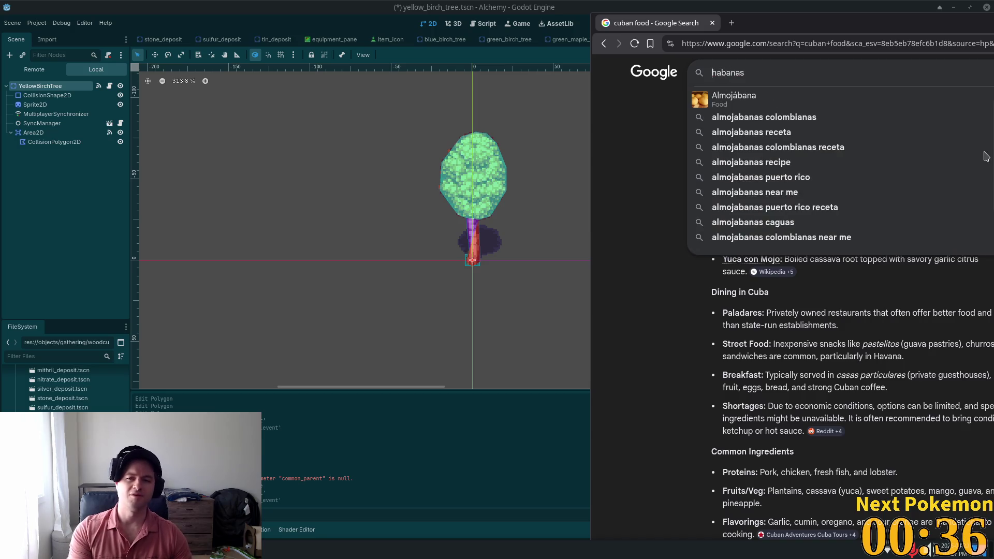
{"action": "key", "text": "Return"}
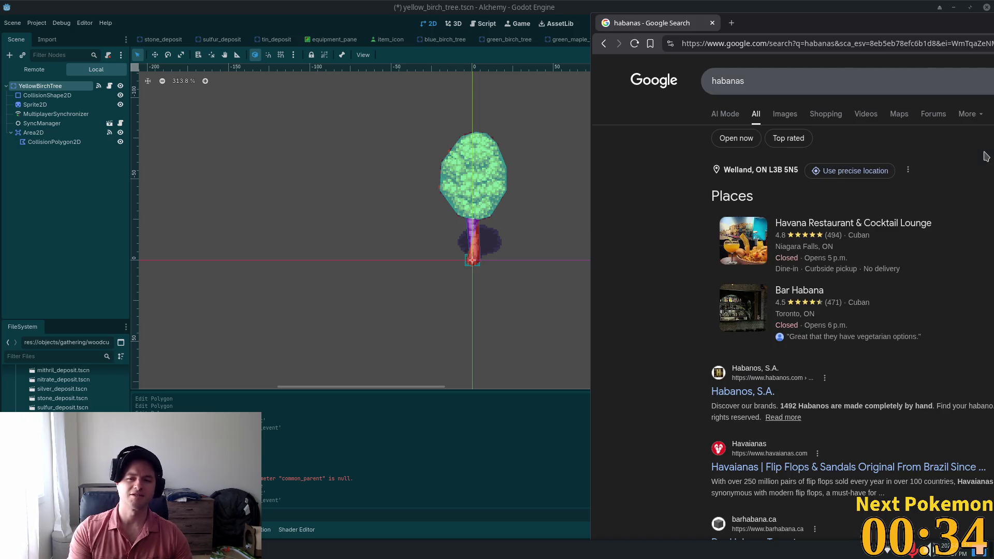
{"action": "left_click", "coordinate": [753, 83]}
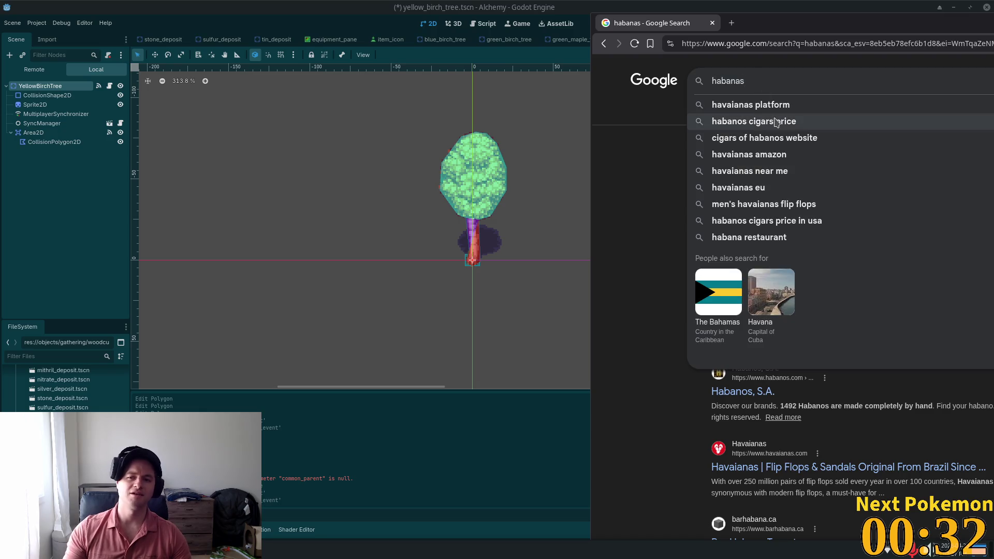
{"action": "type", "text": " cheese "}
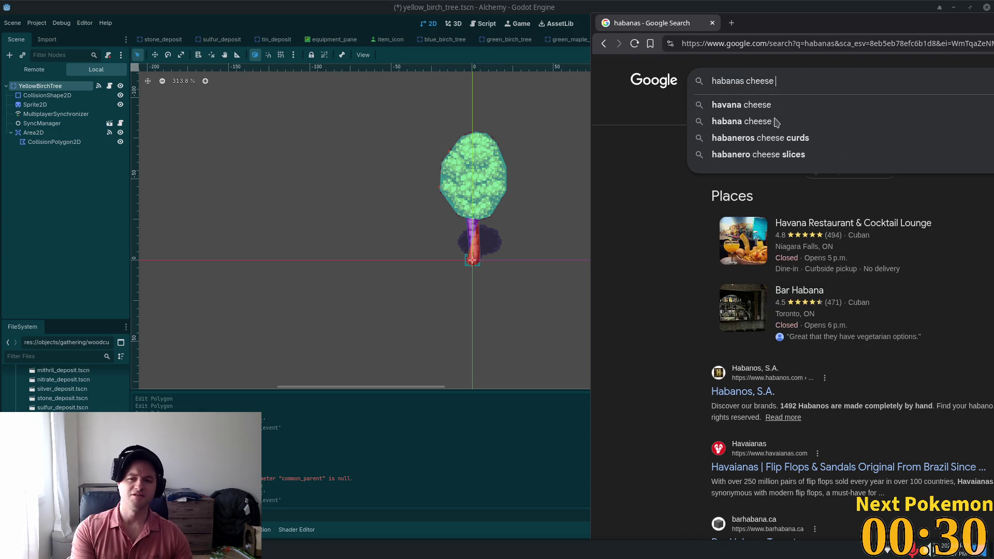
{"action": "type", "text": "bun "}
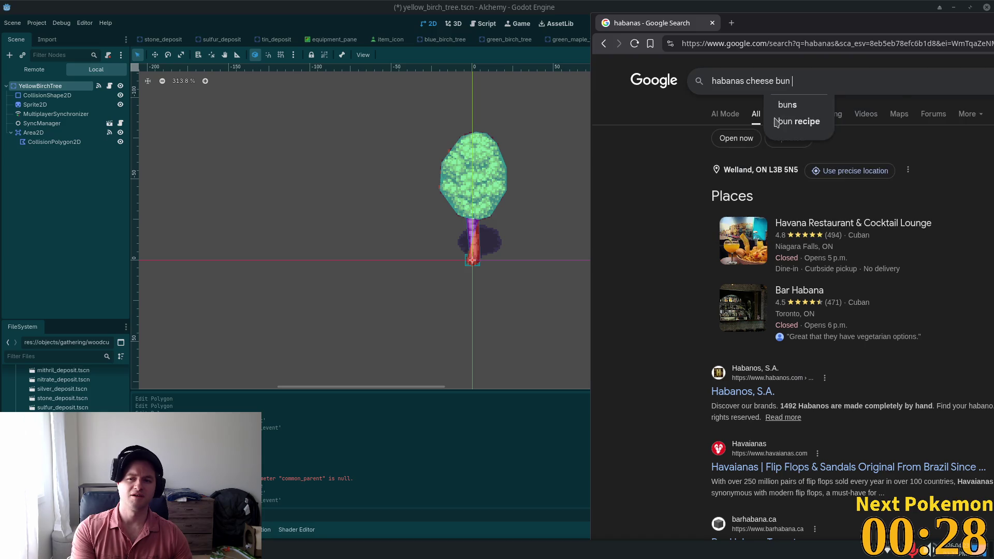
{"action": "type", "text": "colum"}
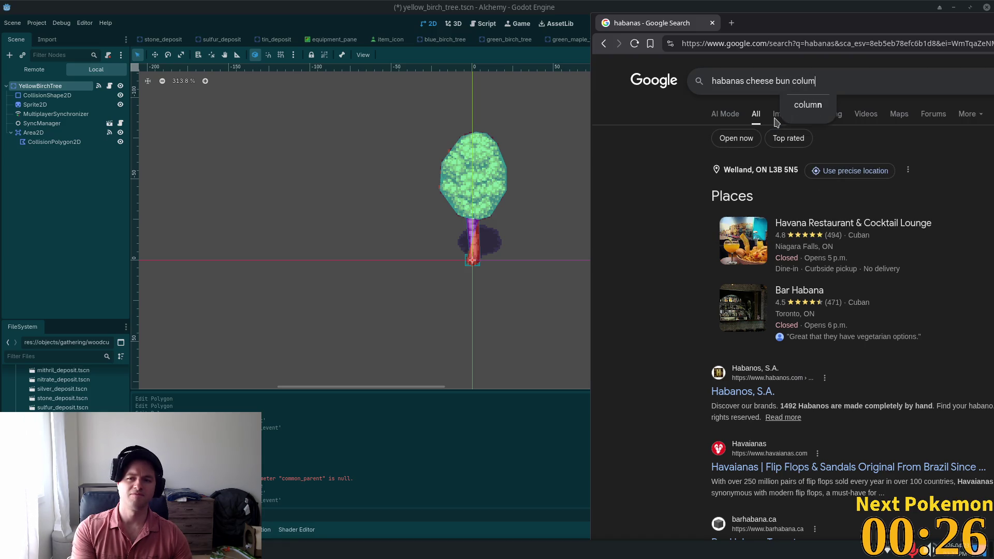
{"action": "key", "text": "BackSpace"}
{"action": "key", "text": "BackSpace"}
{"action": "type", "text": "ombian"}
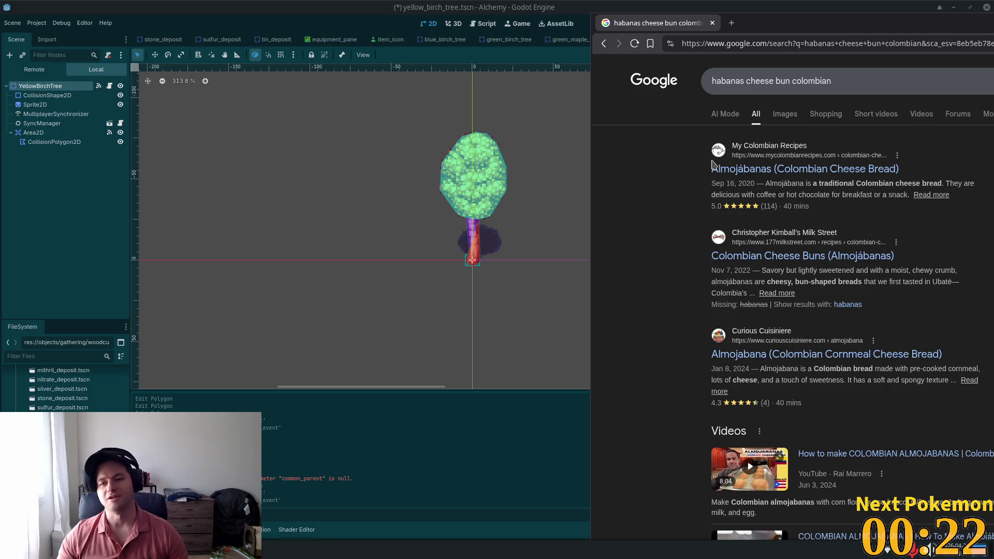
View the Almojábanas recipe page down to its photo, then close the browser.
{"action": "left_click", "coordinate": [746, 169]}
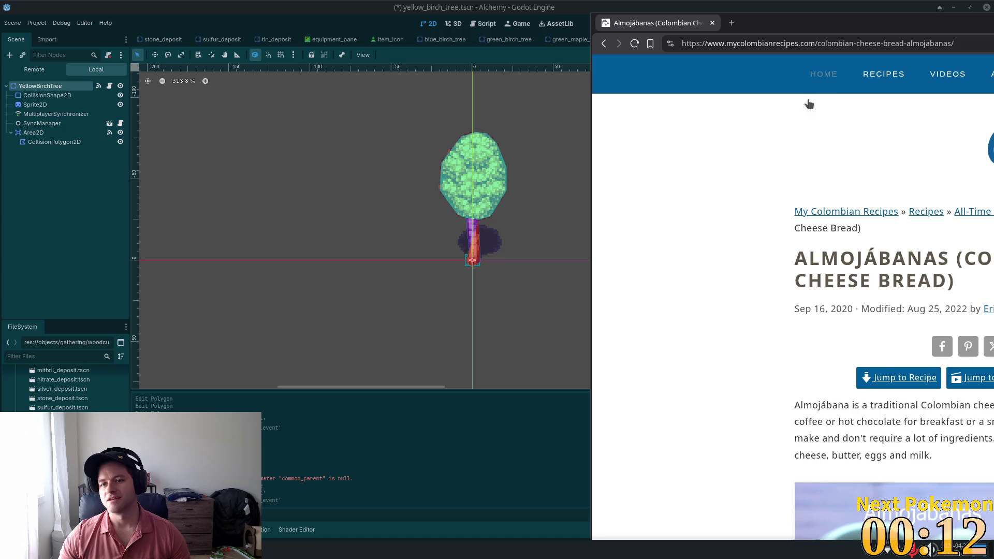
{"action": "scroll", "coordinate": [809, 104], "scroll_direction": "down", "scroll_amount": 10}
{"action": "mouse_move", "coordinate": [828, 22]}
{"action": "left_mouse_down"}
{"action": "mouse_move", "coordinate": [673, 2]}
{"action": "mouse_move", "coordinate": [517, 1]}
{"action": "left_mouse_up"}
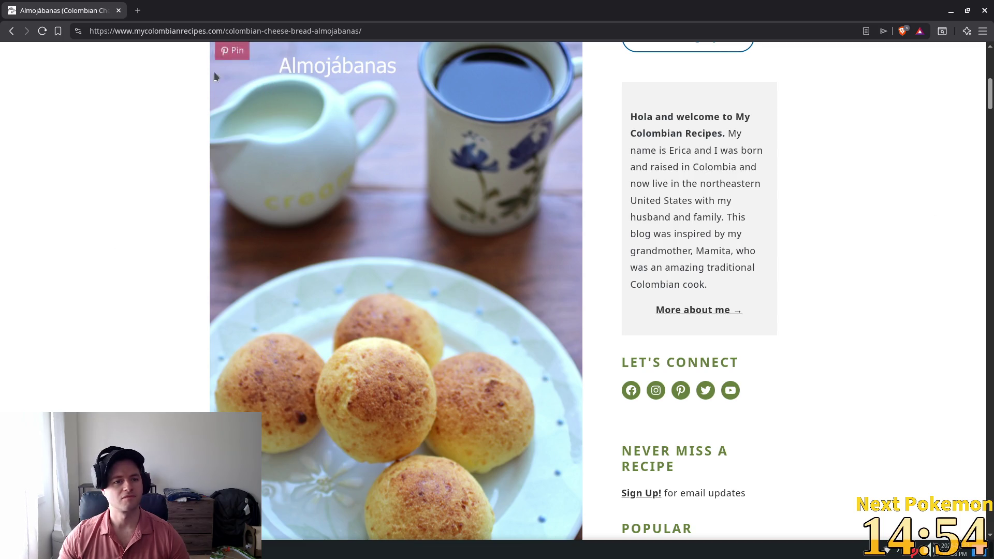
{"action": "left_click", "coordinate": [119, 10]}
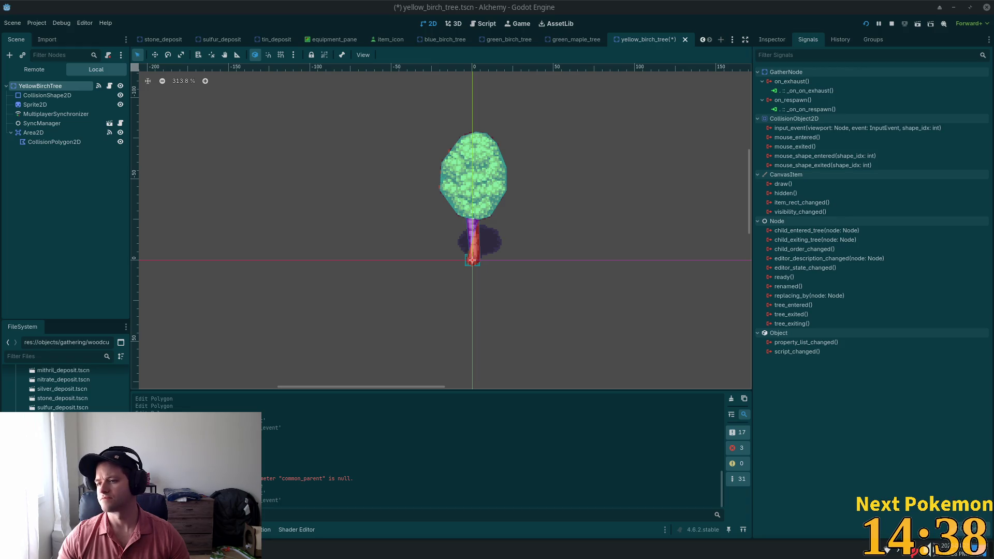
Save the yellow_birch_tree scene with Ctrl+S and scroll the FileSystem dock back up.
{"action": "key", "text": "ctrl+s"}
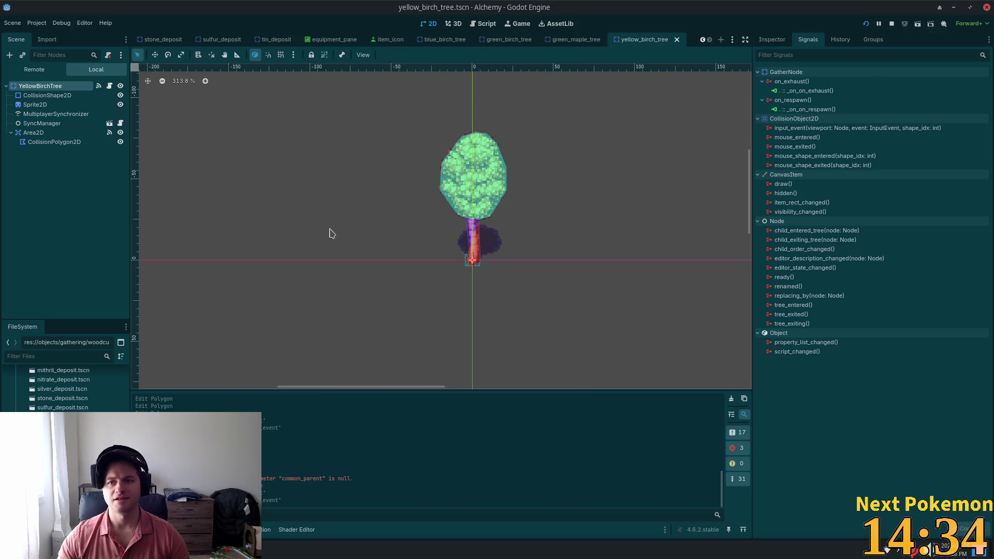
{"action": "scroll", "coordinate": [510, 345], "scroll_direction": "up", "scroll_amount": 2}
{"action": "scroll", "coordinate": [506, 339], "scroll_direction": "down", "scroll_amount": 3}
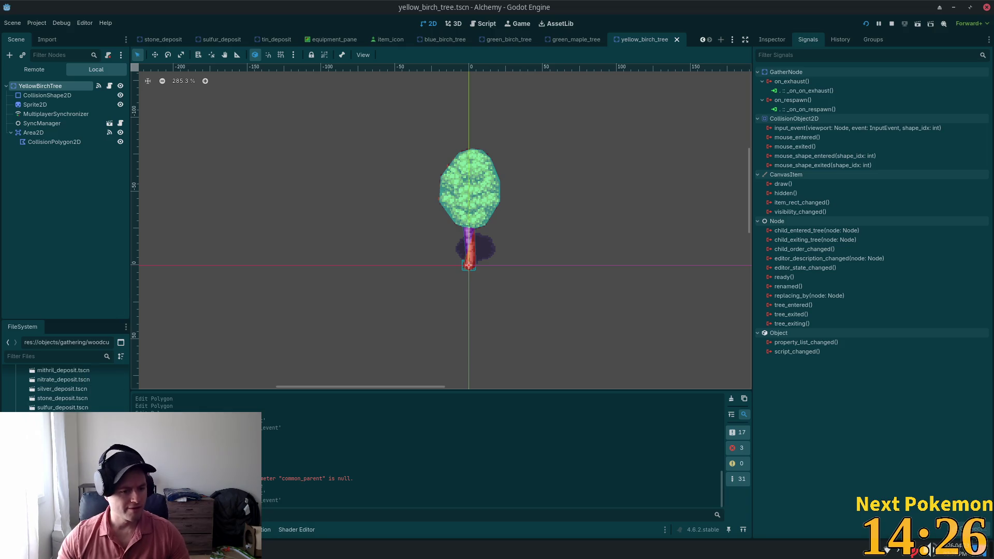
{"action": "scroll", "coordinate": [65, 389], "scroll_direction": "up", "scroll_amount": 8}
{"action": "scroll", "coordinate": [65, 389], "scroll_direction": "up", "scroll_amount": 5}
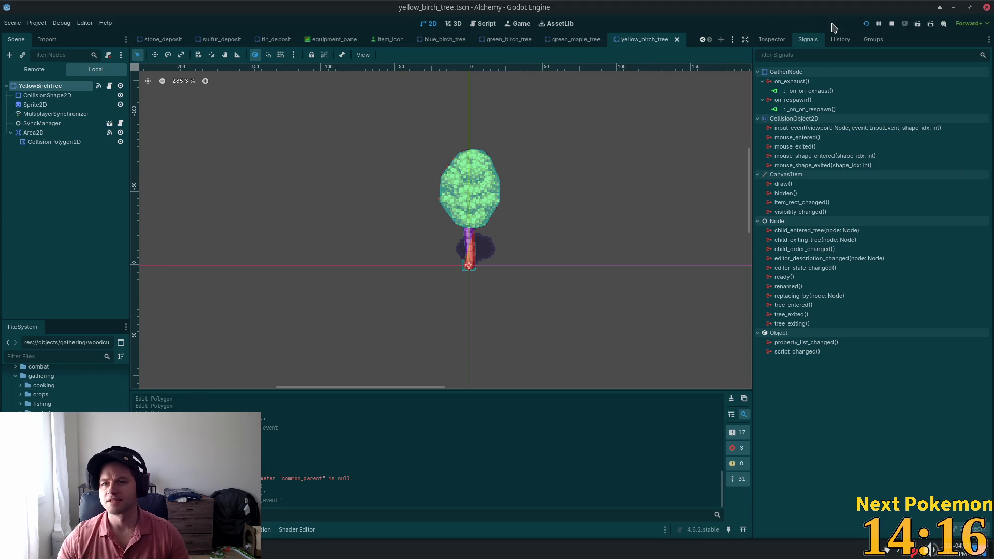
Run the game, log in, and walk south into Fields of Ouros to chop a Maple Tree.
{"action": "left_click", "coordinate": [864, 24]}
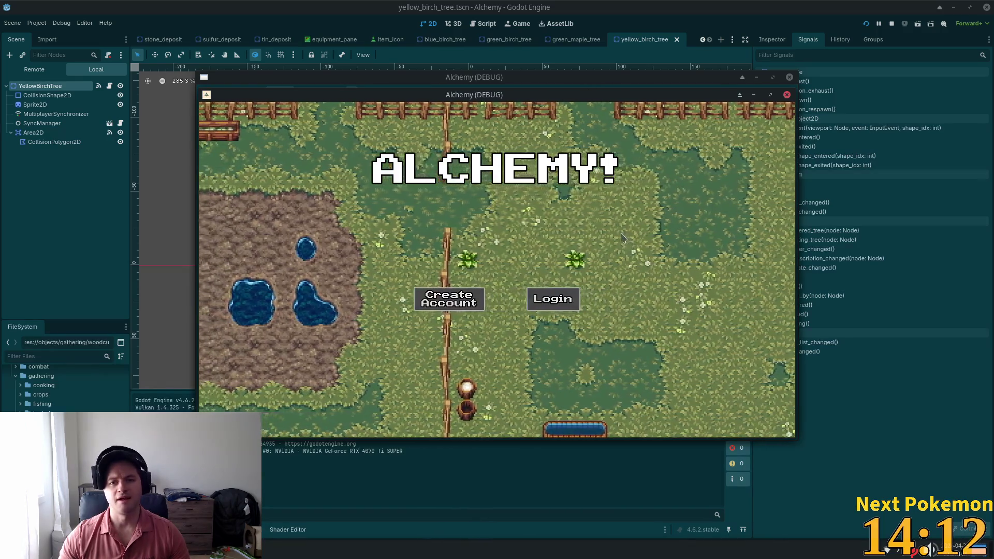
{"action": "left_click", "coordinate": [553, 298]}
{"action": "left_click", "coordinate": [773, 428]}
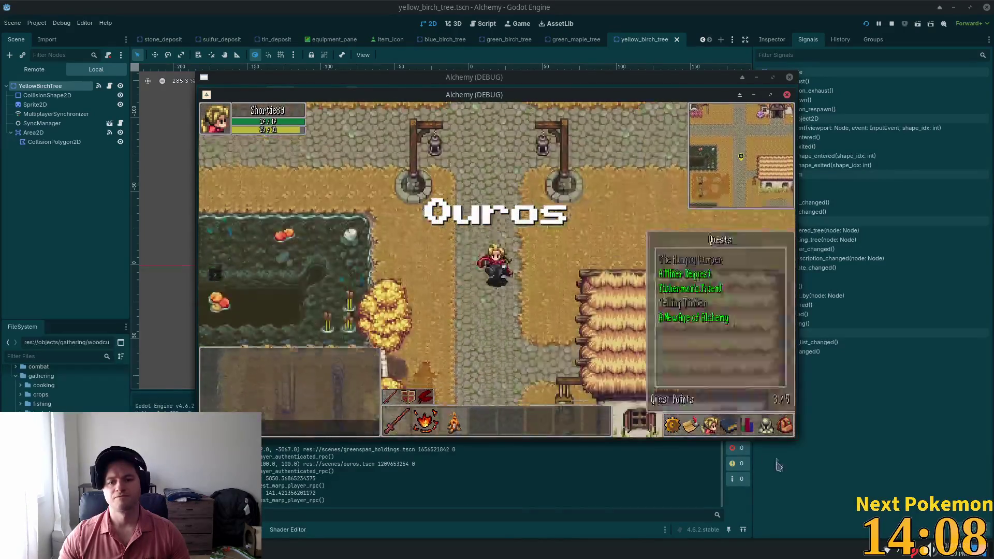
{"action": "key", "text": "s"}
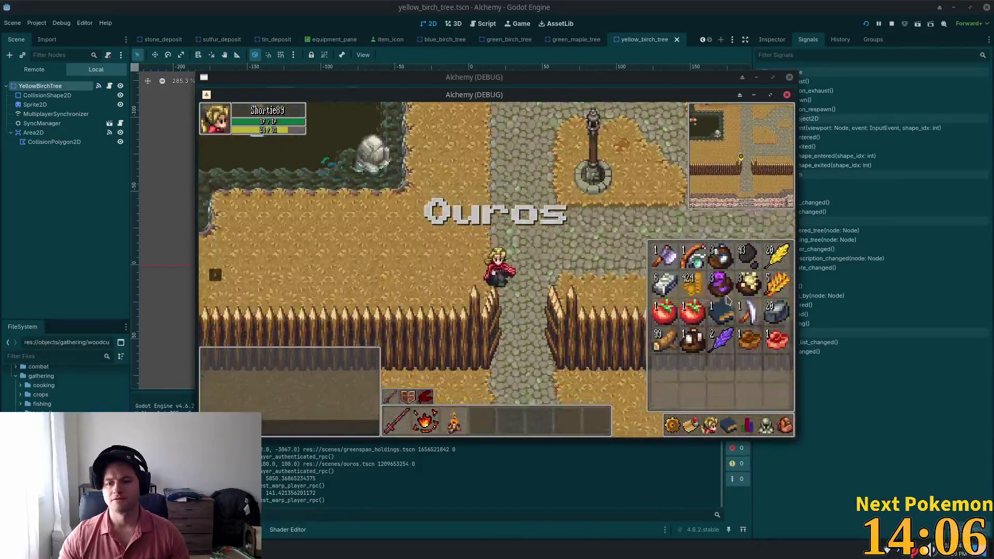
{"action": "key", "text": "i"}
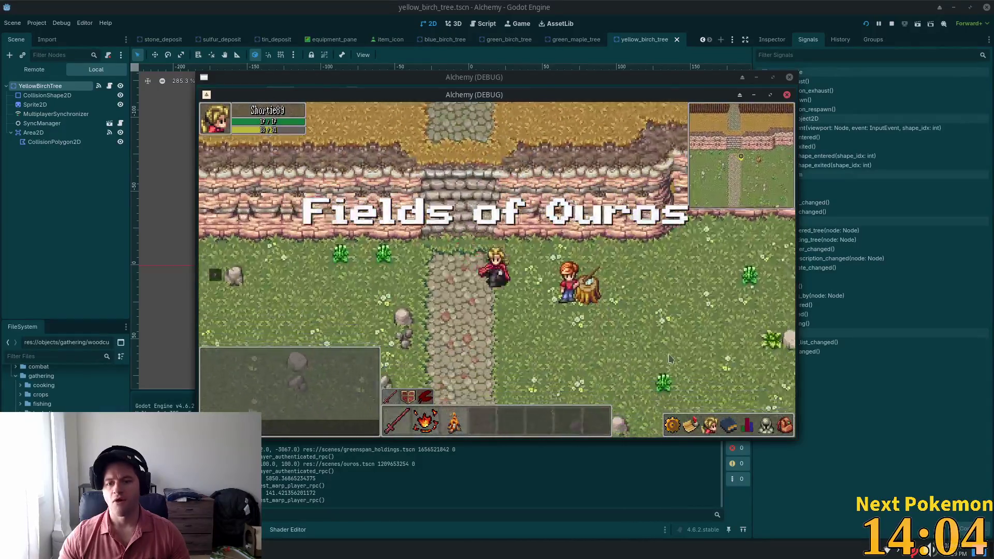
{"action": "left_click", "coordinate": [634, 360]}
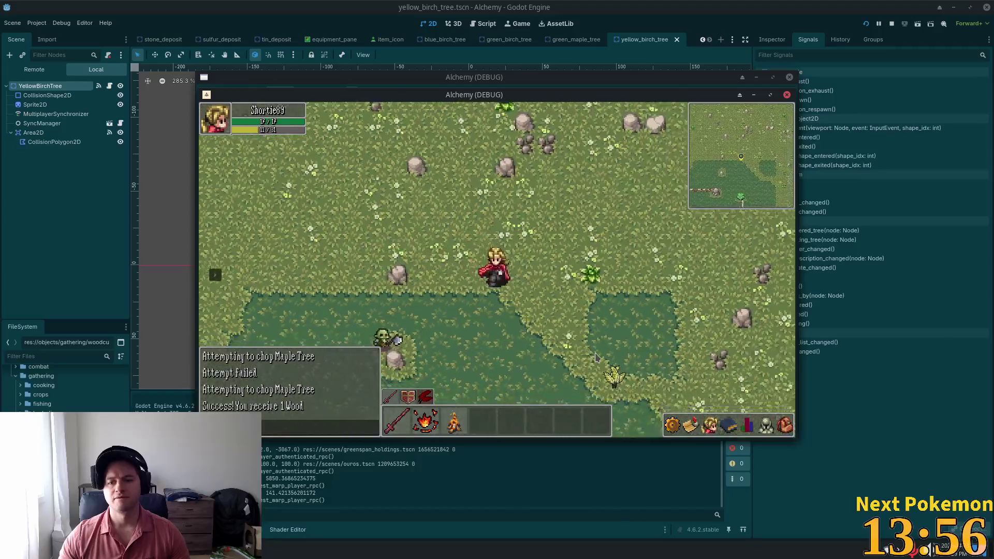
Walk across the field and fight the Orc Grunt until it dies.
{"action": "key", "text": "w"}
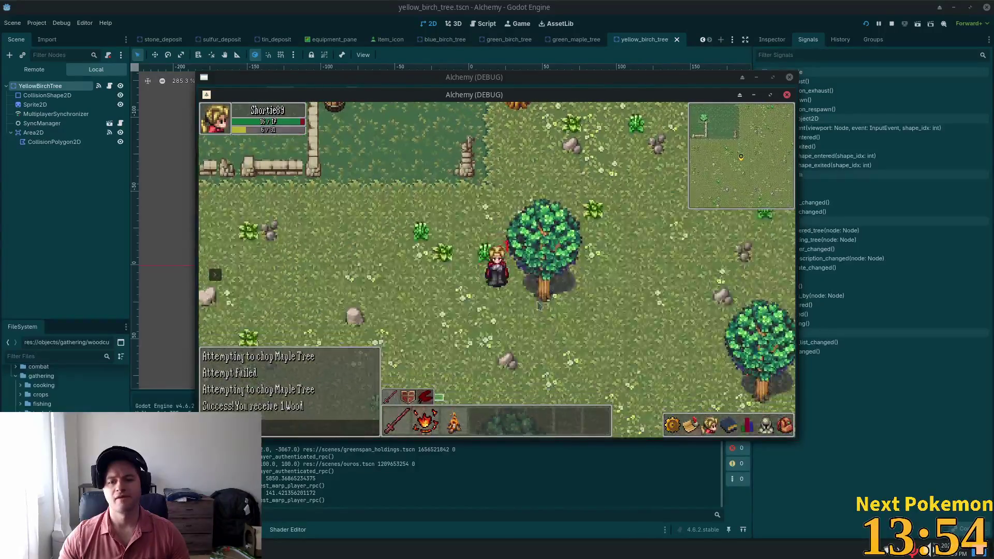
{"action": "key", "text": "s"}
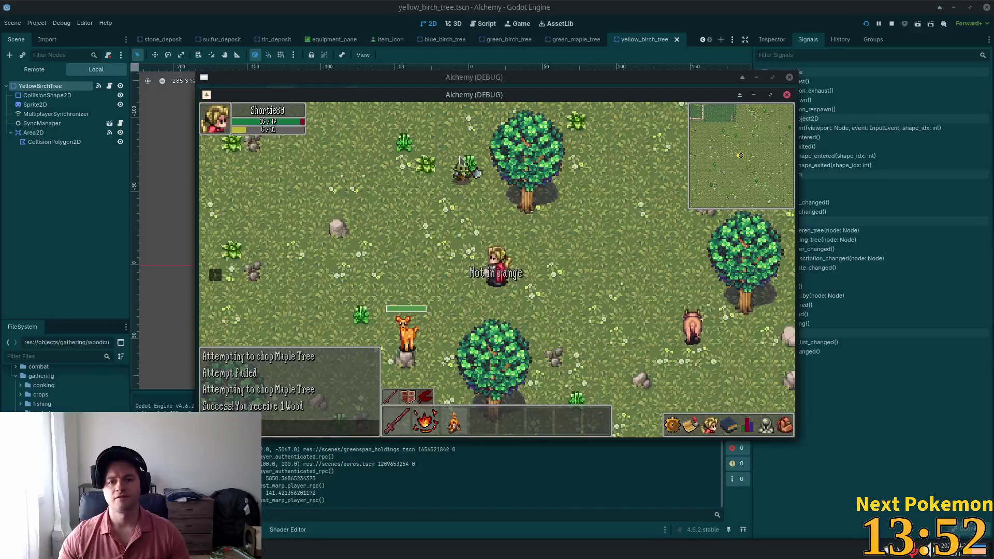
{"action": "key", "text": "a"}
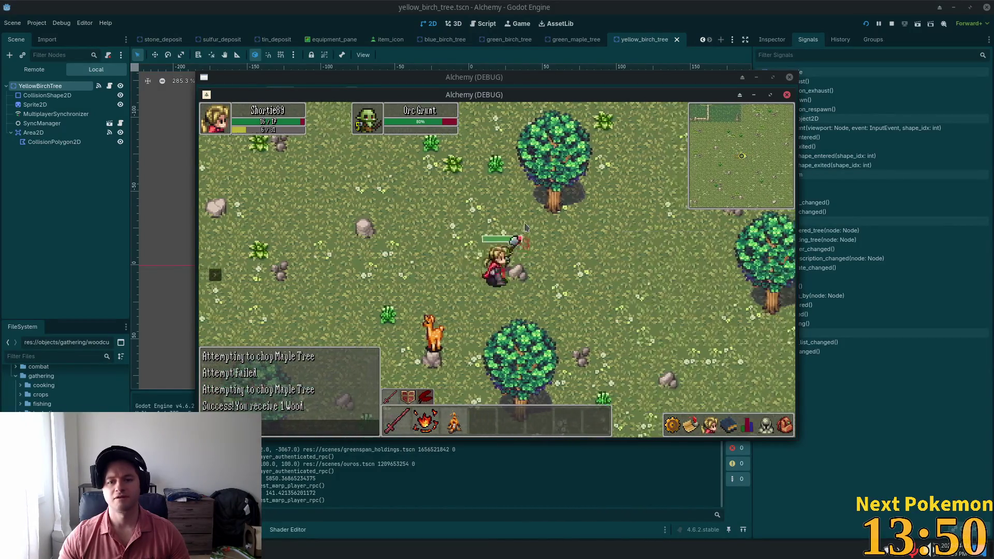
{"action": "left_click", "coordinate": [521, 239]}
{"action": "key", "text": "a"}
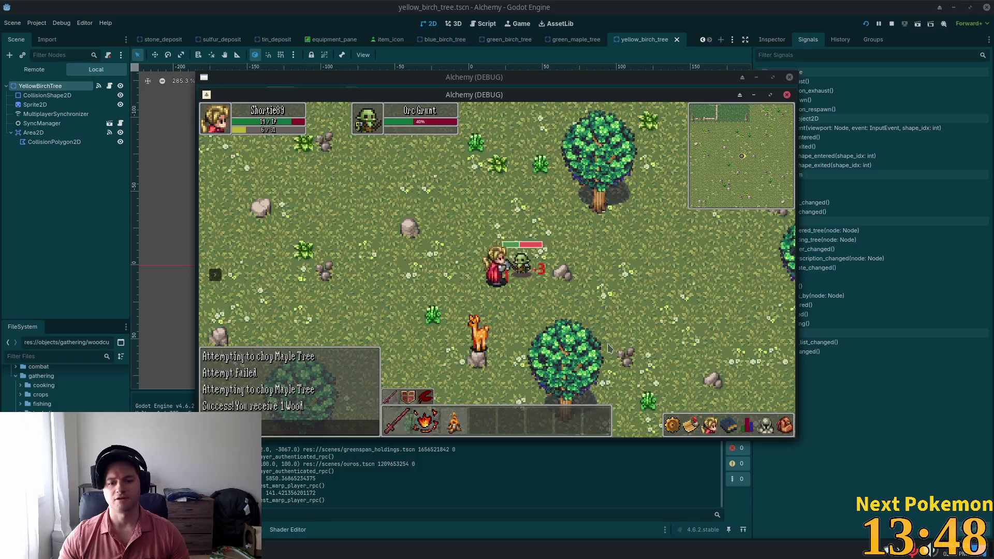
{"action": "key", "text": "a"}
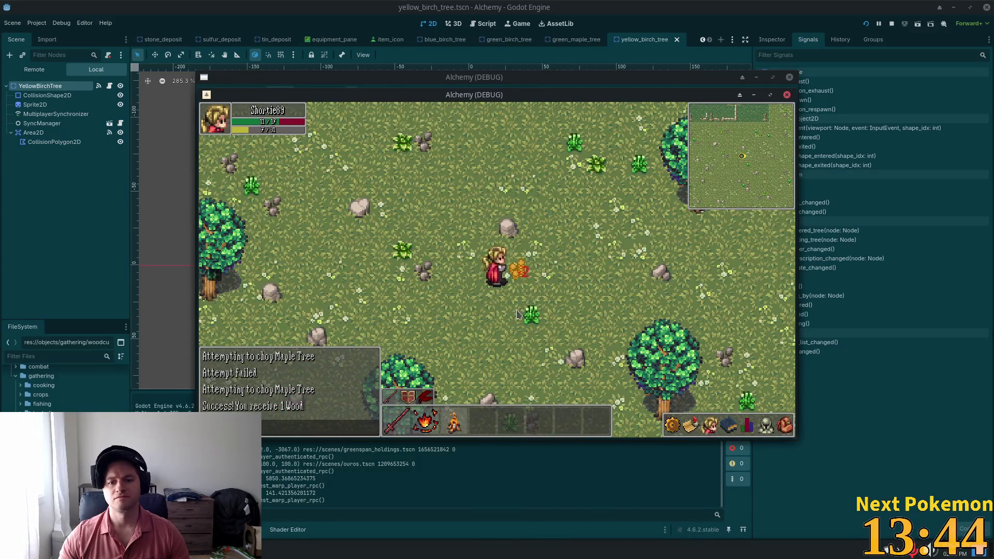
{"action": "key", "text": "d"}
Check the inventory, then walk over the wooden bridge and back south toward the maple tree.
{"action": "key", "text": "d"}
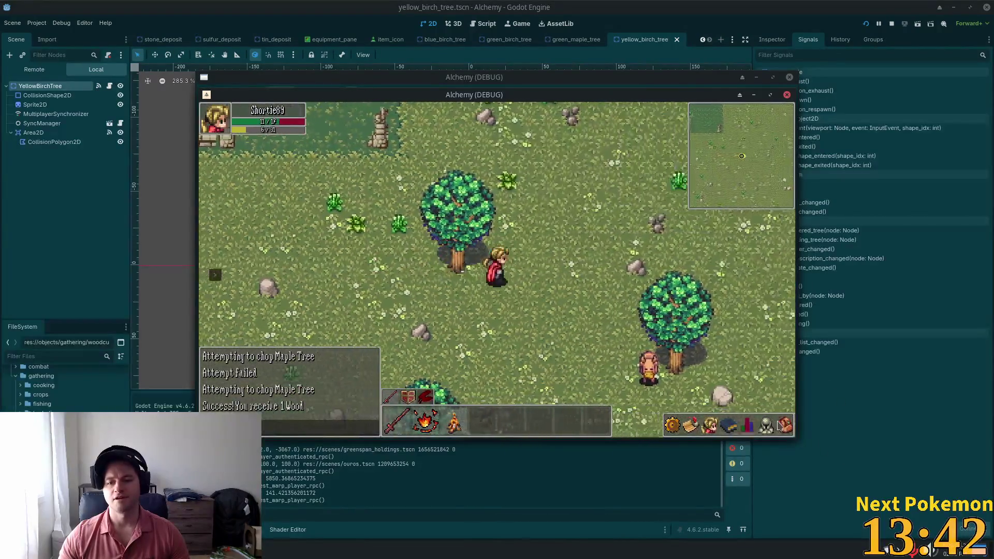
{"action": "left_click", "coordinate": [785, 424]}
{"action": "key", "text": "w"}
{"action": "key", "text": "d"}
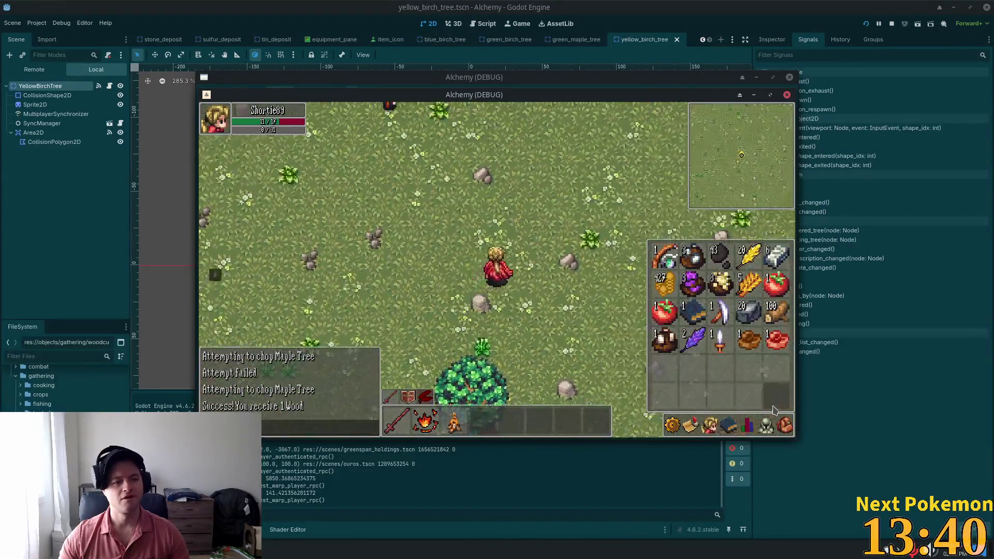
{"action": "left_click", "coordinate": [786, 424]}
{"action": "key", "text": "w"}
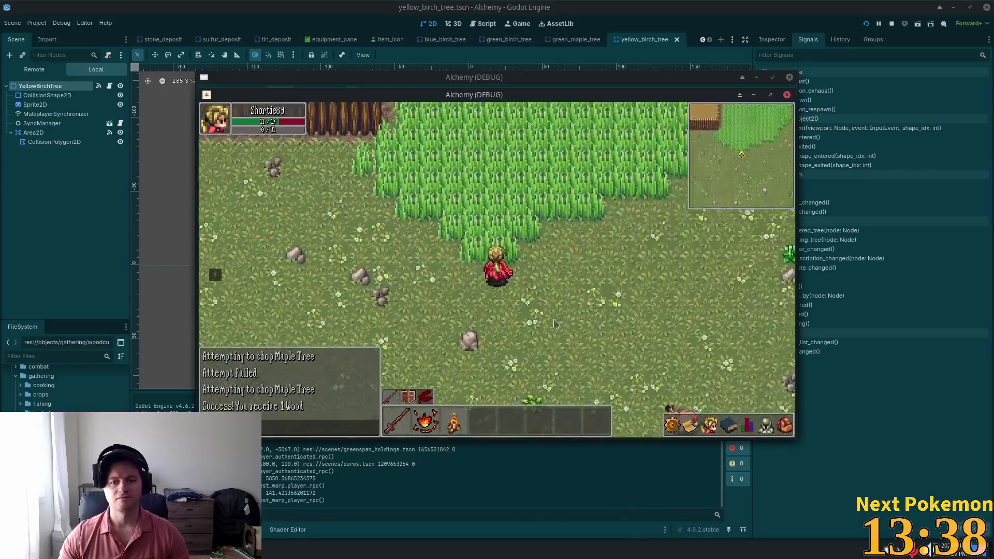
{"action": "key", "text": "w"}
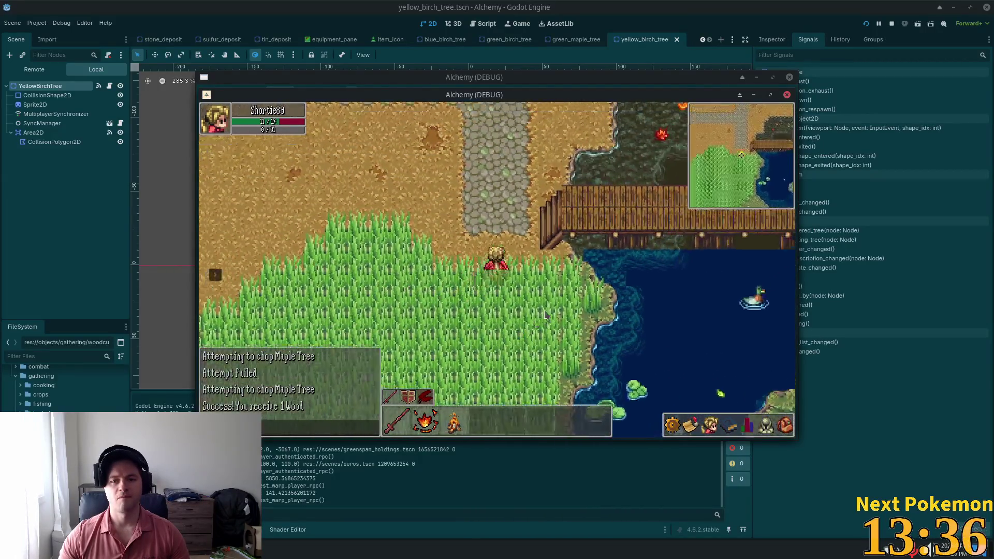
{"action": "key", "text": "d"}
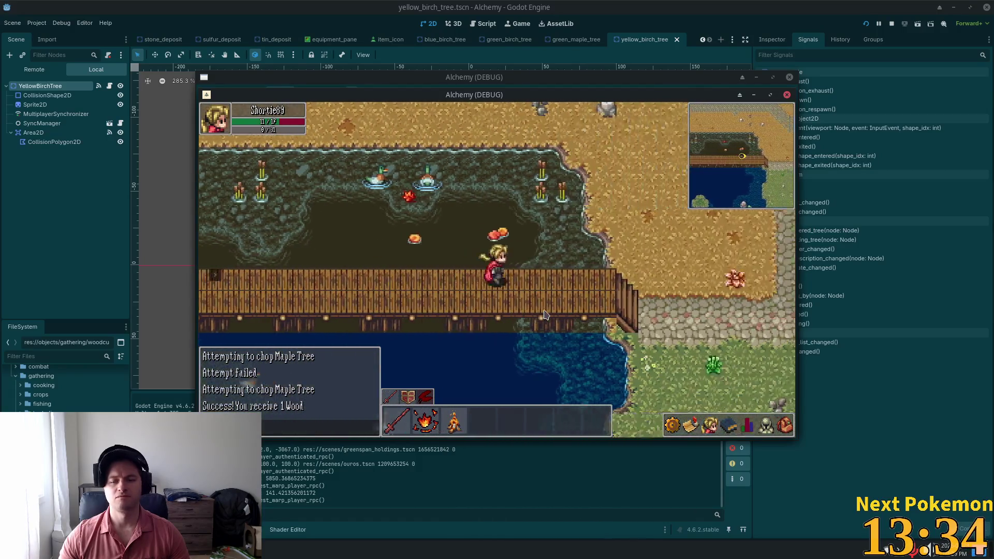
{"action": "key", "text": "s"}
{"action": "key", "text": "s"}
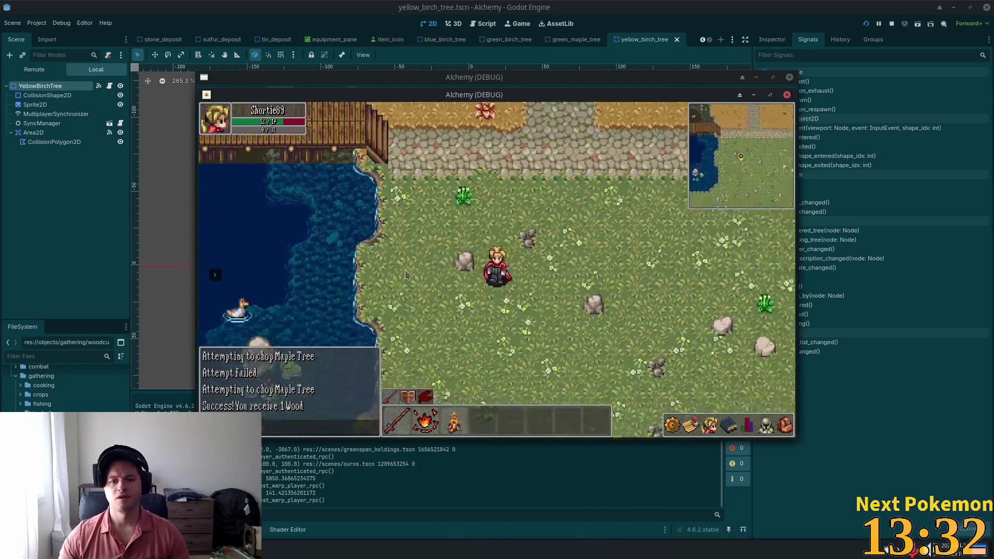
{"action": "key", "text": "s"}
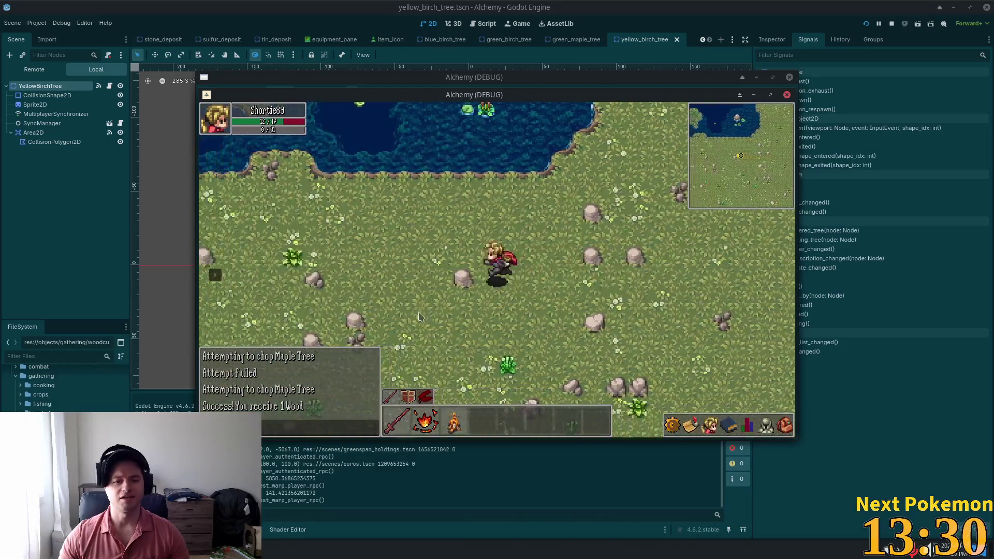
{"action": "key", "text": "d"}
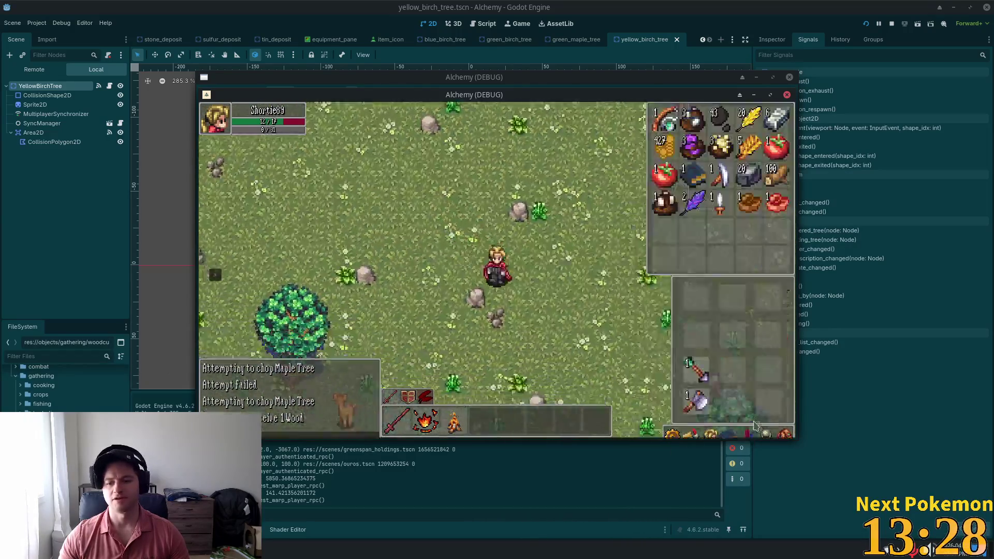
{"action": "key", "text": "d"}
Chop the maple tree for wood, walk into the grass, and stop the game with F8.
{"action": "left_click", "coordinate": [546, 254]}
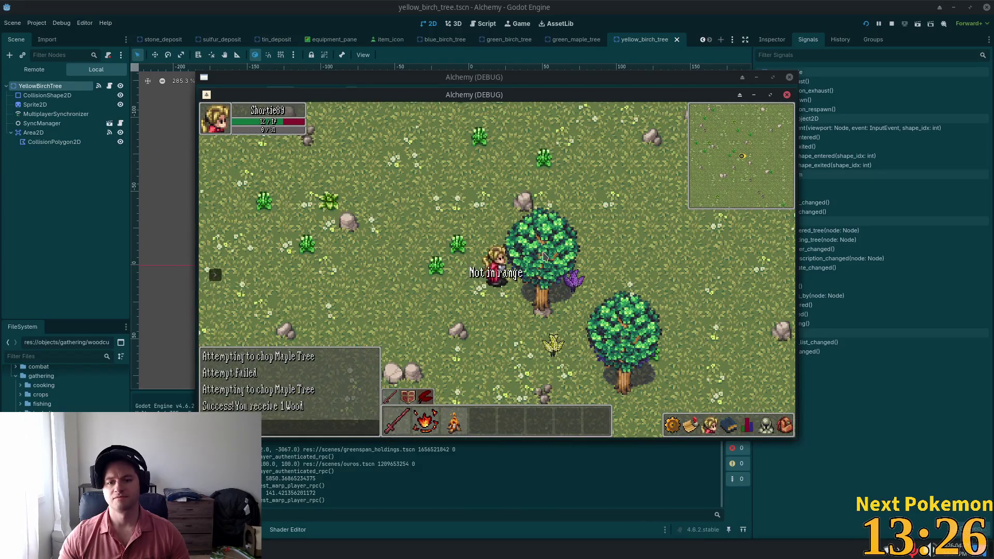
{"action": "left_click", "coordinate": [530, 243]}
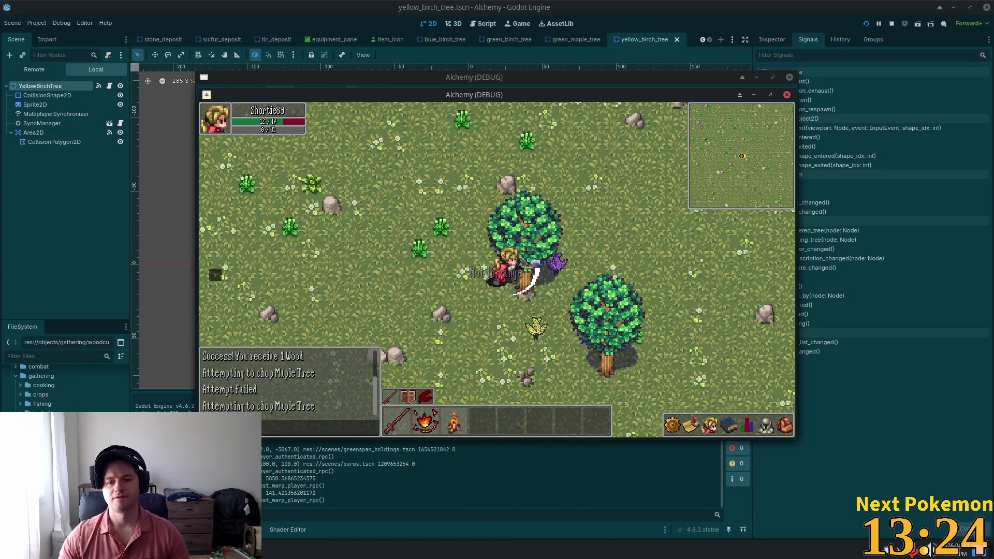
{"action": "key", "text": "a"}
{"action": "key", "text": "w"}
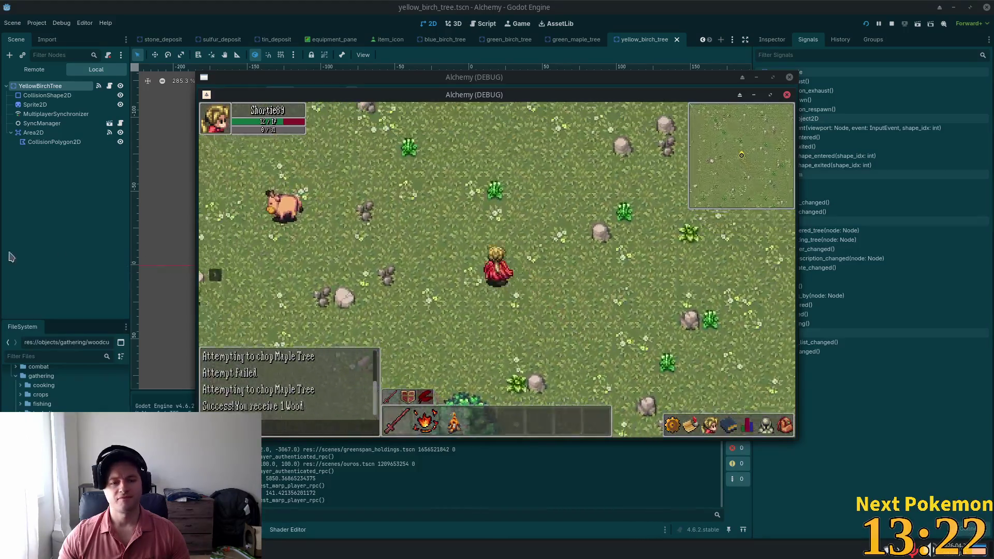
{"action": "key", "text": "F8"}
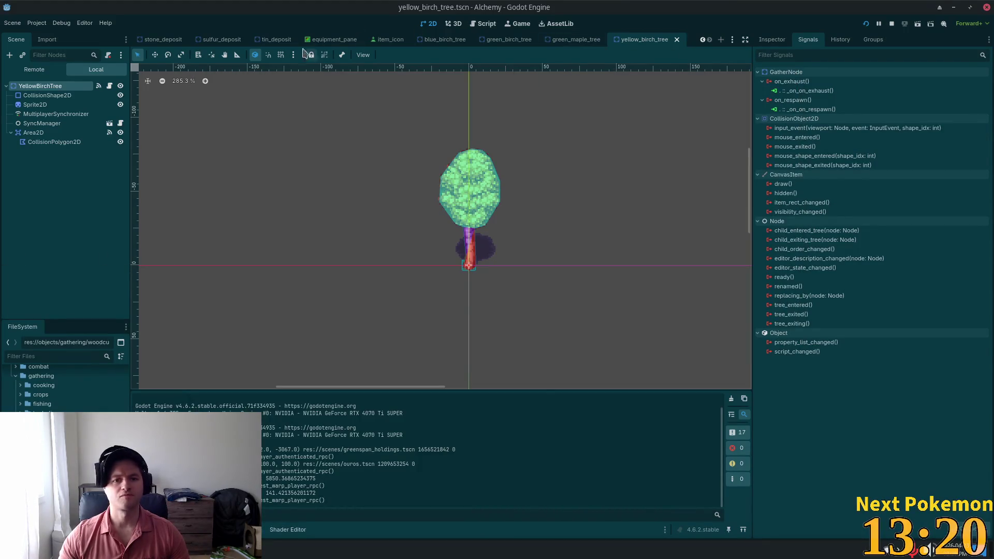
Open fields_of_ouros.tscn via quick file search for 'fields' and pan across the map.
{"action": "key", "text": "shift+alt+o"}
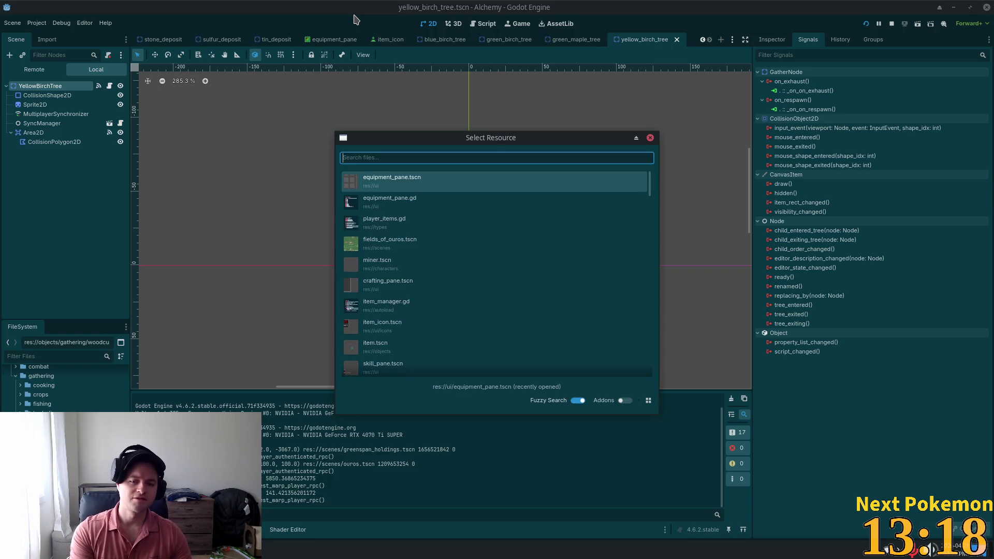
{"action": "type", "text": "fielk"}
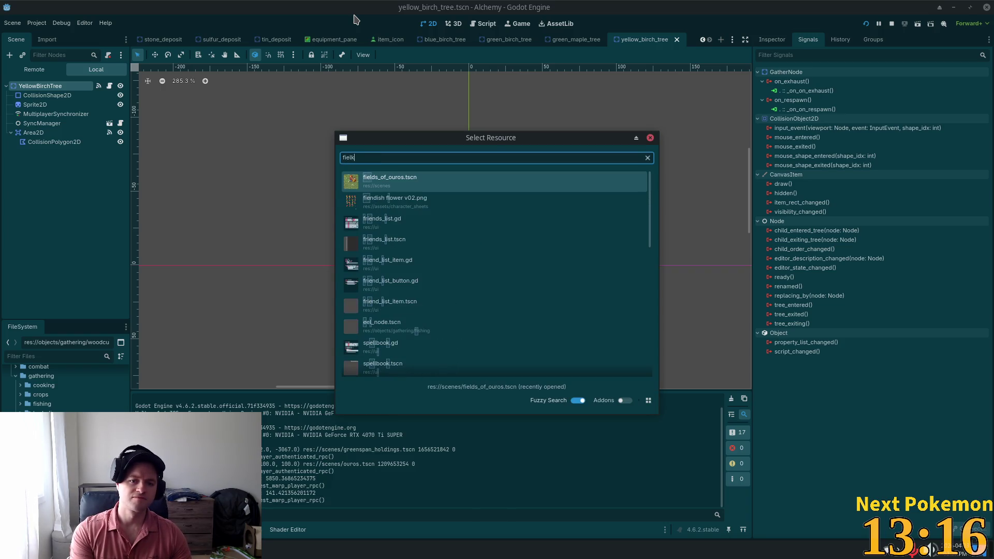
{"action": "key", "text": "BackSpace"}
{"action": "type", "text": "s"}
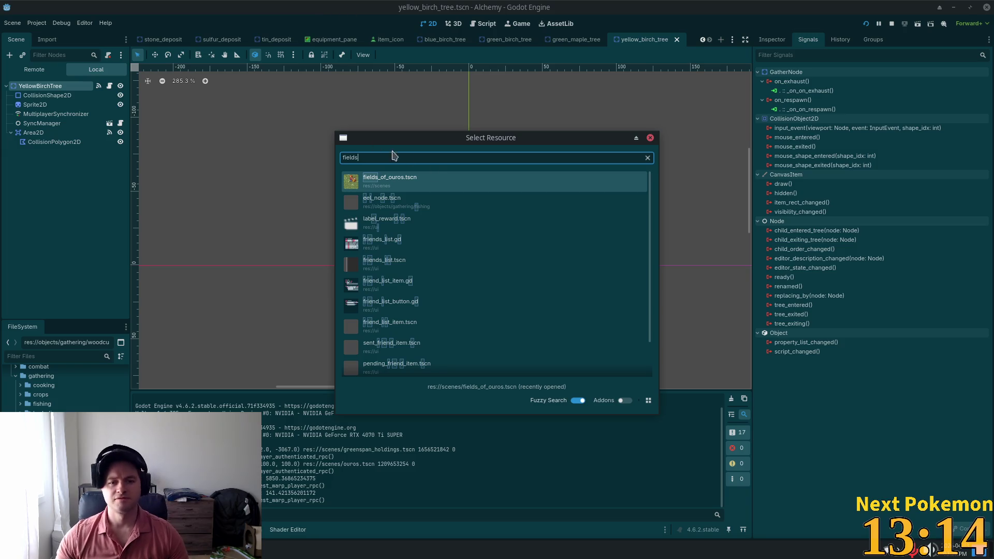
{"action": "double_click", "coordinate": [428, 182]}
{"action": "scroll", "coordinate": [611, 264], "scroll_direction": "down", "scroll_amount": 5}
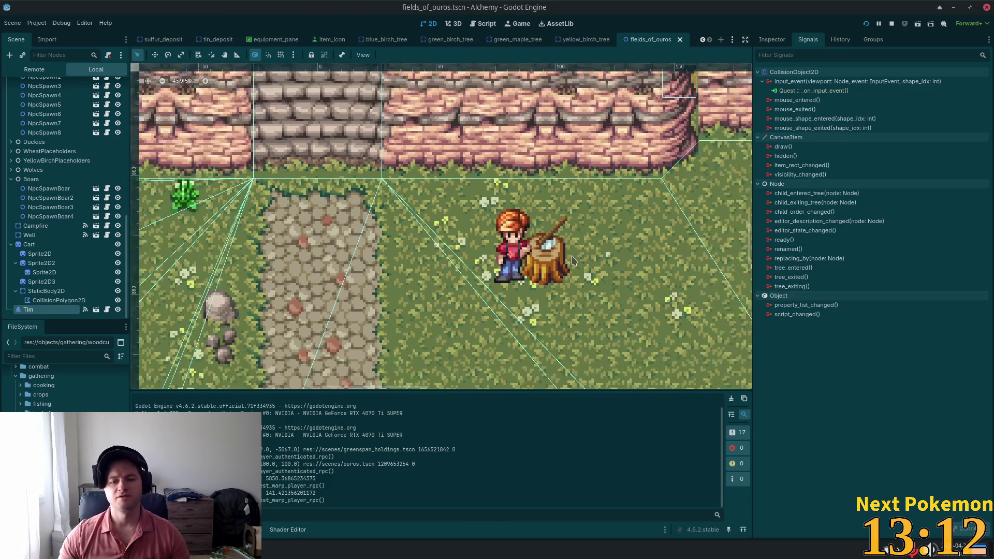
{"action": "left_click_drag", "start_coordinate": [671, 279], "coordinate": [559, 279]}
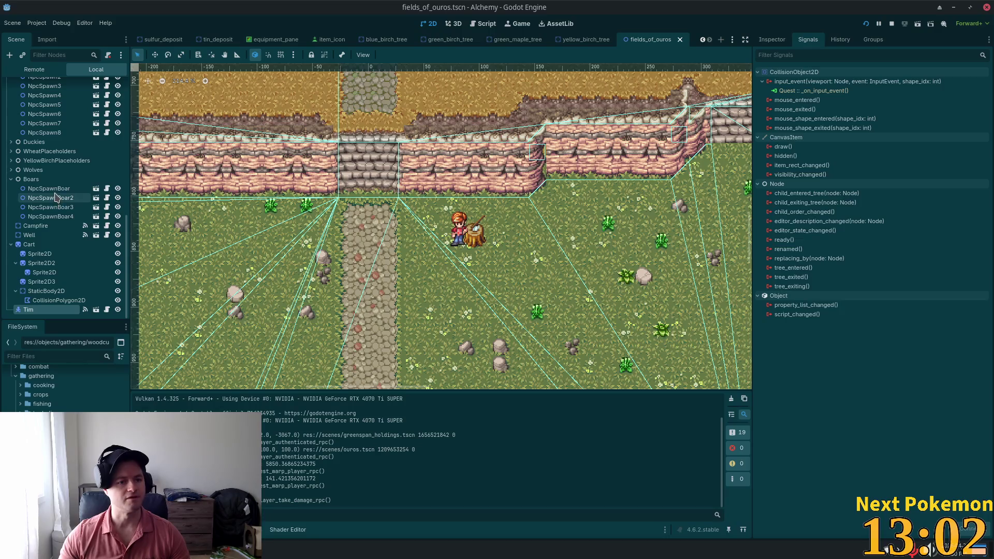
{"action": "scroll", "coordinate": [56, 196], "scroll_direction": "up", "scroll_amount": 6}
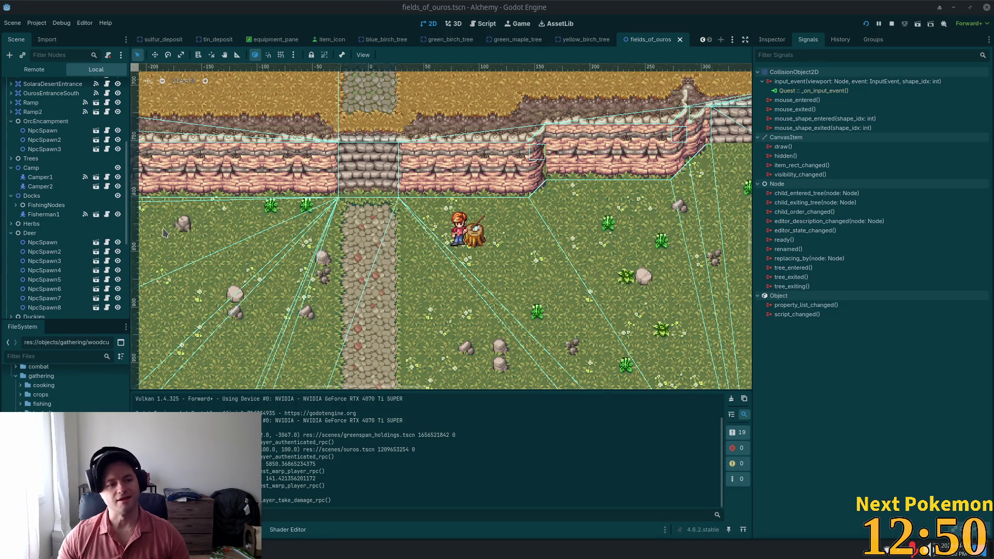
Collapse the OrcEncampment, Camp and Docks groups and select the Cliffs tile layer.
{"action": "left_click", "coordinate": [11, 121]}
{"action": "scroll", "coordinate": [43, 176], "scroll_direction": "up", "scroll_amount": 5}
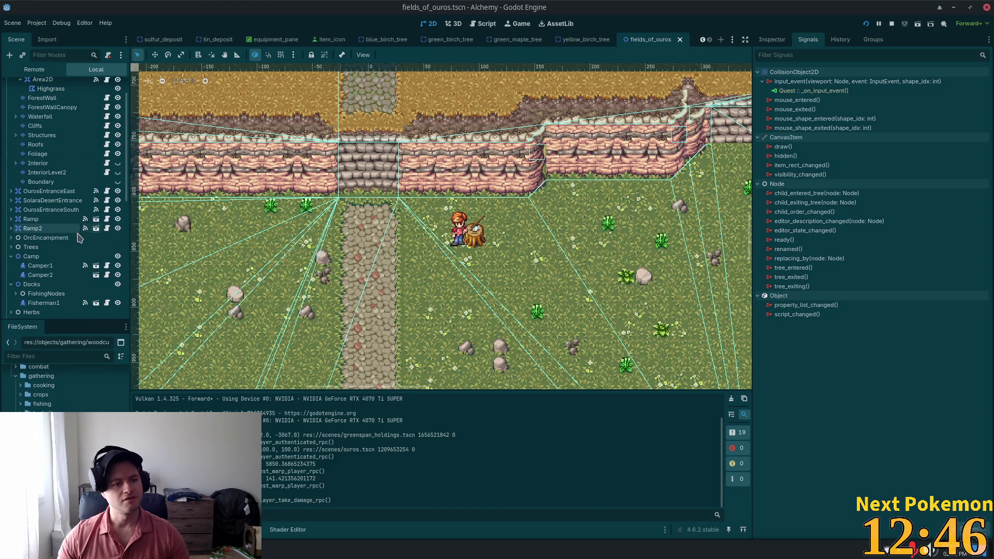
{"action": "left_click", "coordinate": [16, 257]}
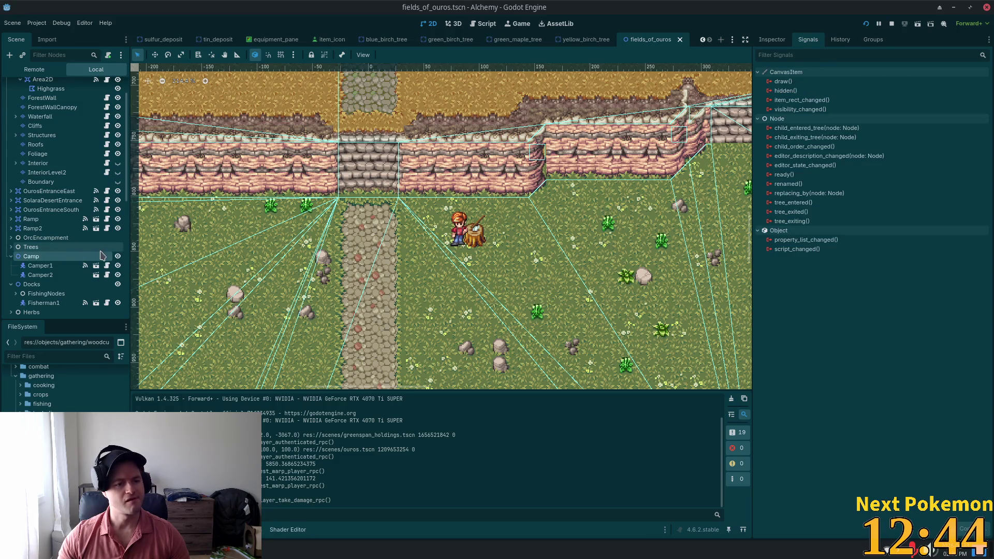
{"action": "left_click", "coordinate": [11, 257]}
{"action": "left_click", "coordinate": [11, 266]}
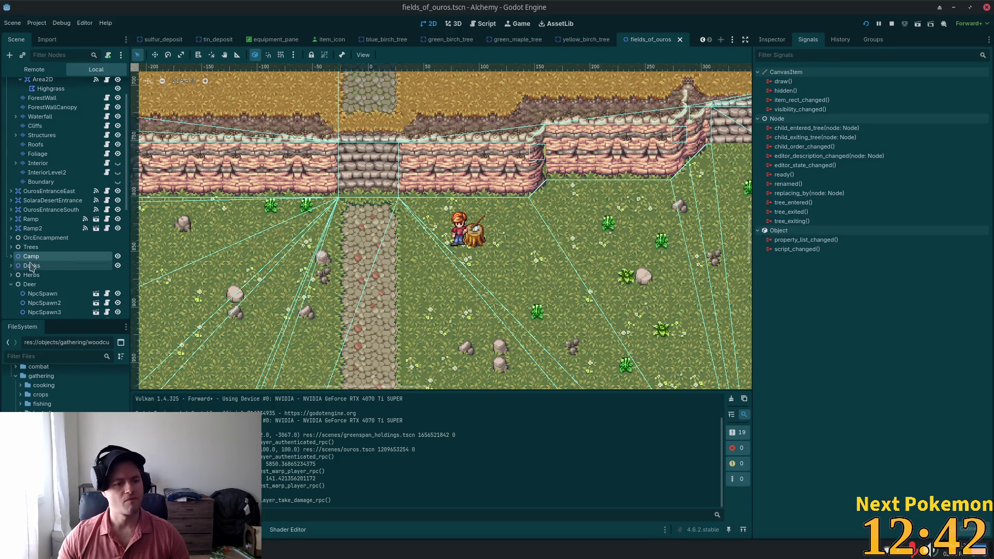
{"action": "scroll", "coordinate": [61, 257], "scroll_direction": "up", "scroll_amount": 2}
{"action": "left_click", "coordinate": [34, 161]}
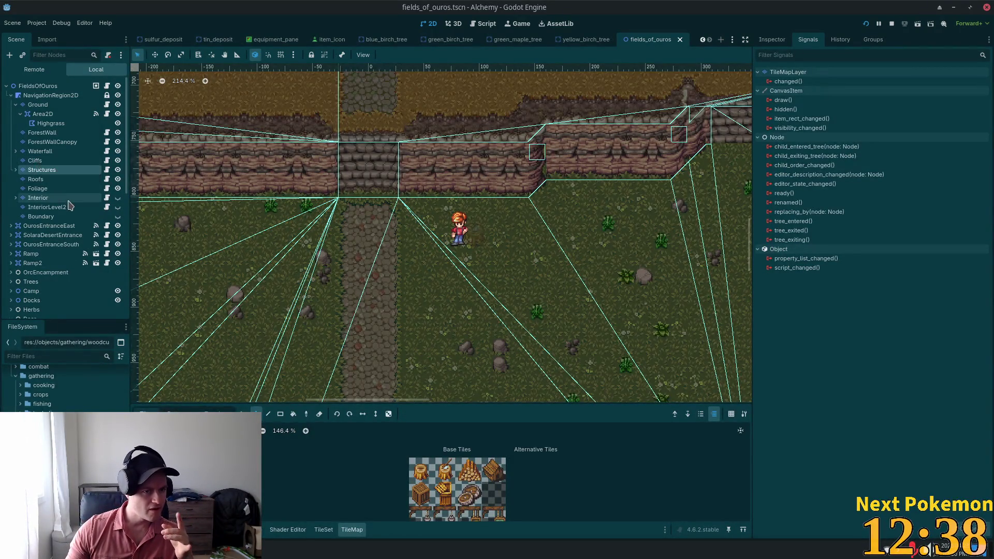
Paint tree stump tiles on the Foliage layer in the field and save the scene.
{"action": "left_click", "coordinate": [38, 189]}
{"action": "left_click", "coordinate": [474, 236]}
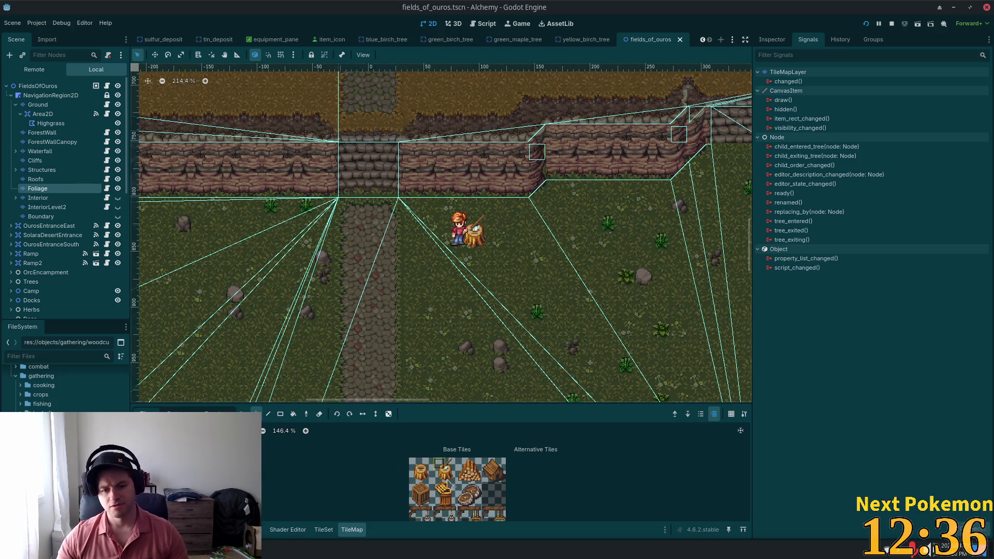
{"action": "left_click", "coordinate": [425, 475]}
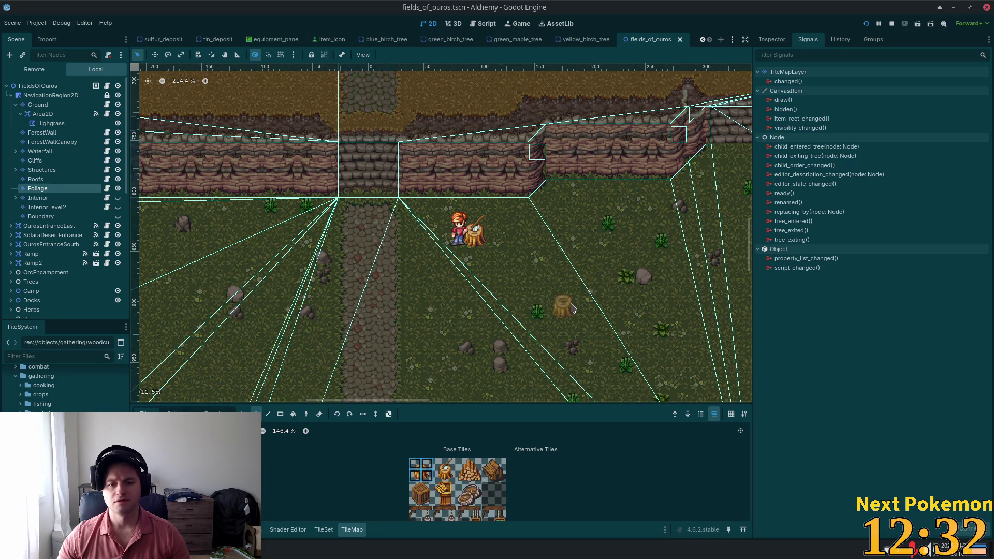
{"action": "left_click", "coordinate": [572, 309]}
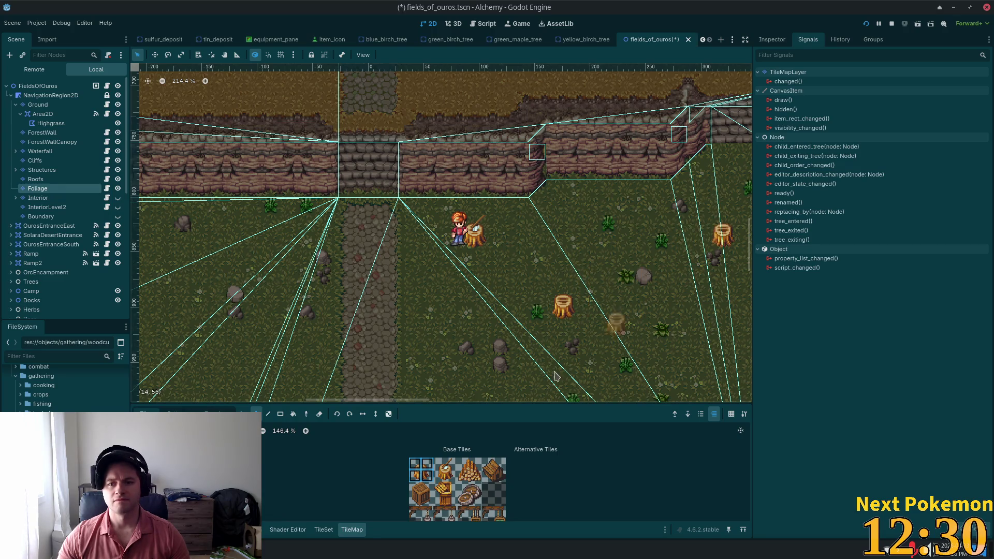
{"action": "scroll", "coordinate": [569, 233], "scroll_direction": "down", "scroll_amount": 5}
{"action": "scroll", "coordinate": [570, 233], "scroll_direction": "left", "scroll_amount": 4}
{"action": "scroll", "coordinate": [466, 207], "scroll_direction": "up", "scroll_amount": 2}
{"action": "left_click", "coordinate": [387, 167]}
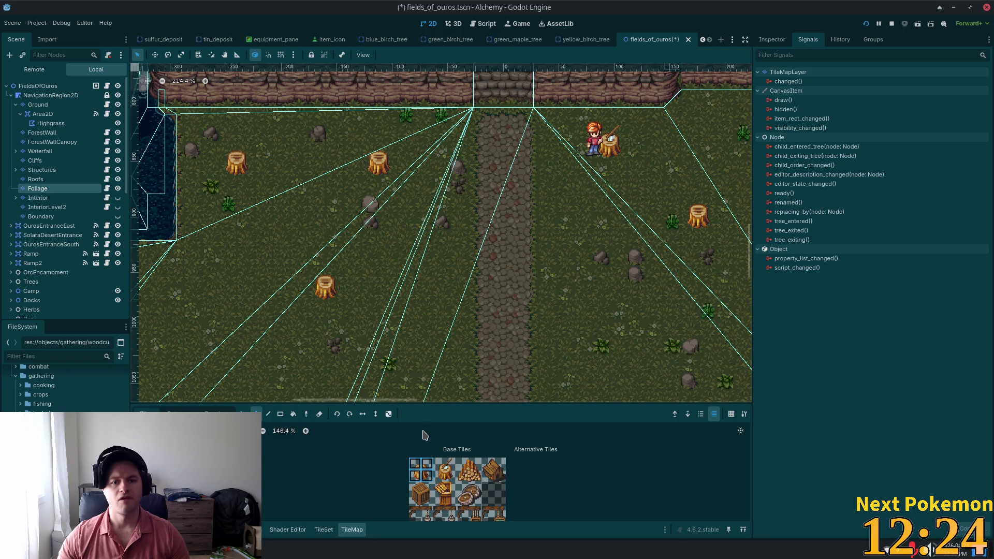
{"action": "key", "text": "ctrl+s"}
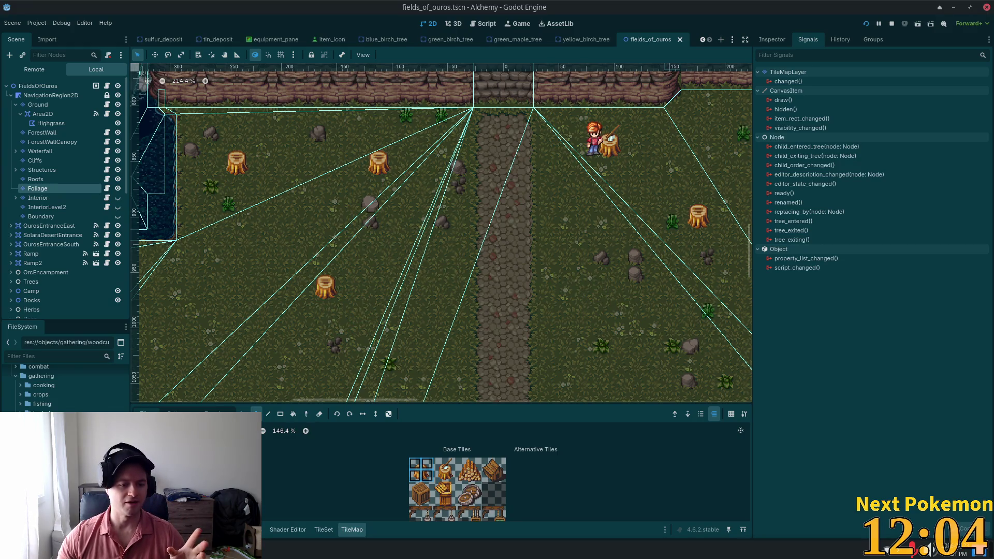
In a new browser tab, load the seliel-the-shaper.itch.io creator page from the 'sel' suggestion.
{"action": "key", "text": "alt+Tab"}
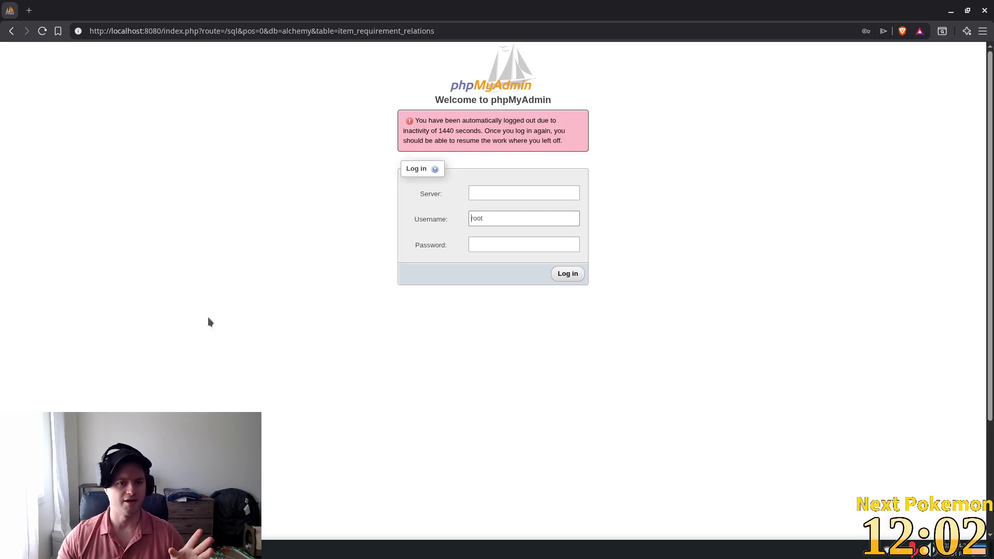
{"action": "left_click", "coordinate": [29, 10]}
{"action": "type", "text": "sel"}
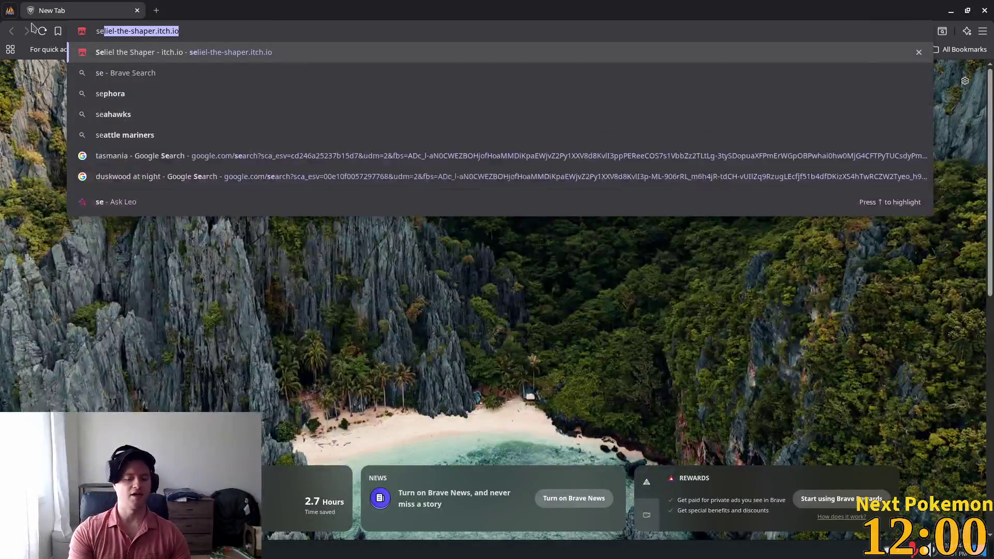
{"action": "key", "text": "Return"}
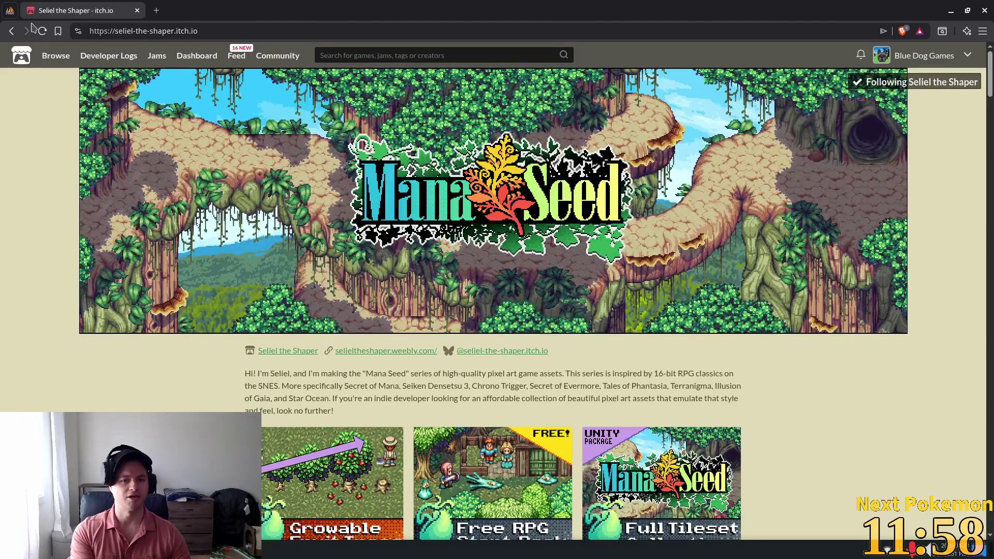
Scroll down through the Mana Seed pixel art pack listings and back up.
{"action": "scroll", "coordinate": [292, 188], "scroll_direction": "down", "scroll_amount": 3}
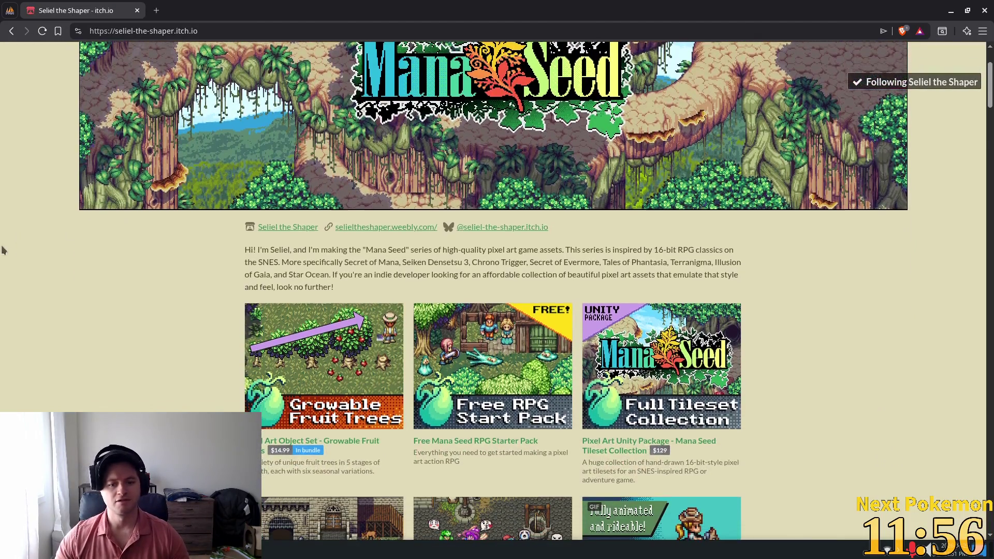
{"action": "scroll", "coordinate": [156, 322], "scroll_direction": "down", "scroll_amount": 5}
{"action": "scroll", "coordinate": [182, 328], "scroll_direction": "down", "scroll_amount": 2}
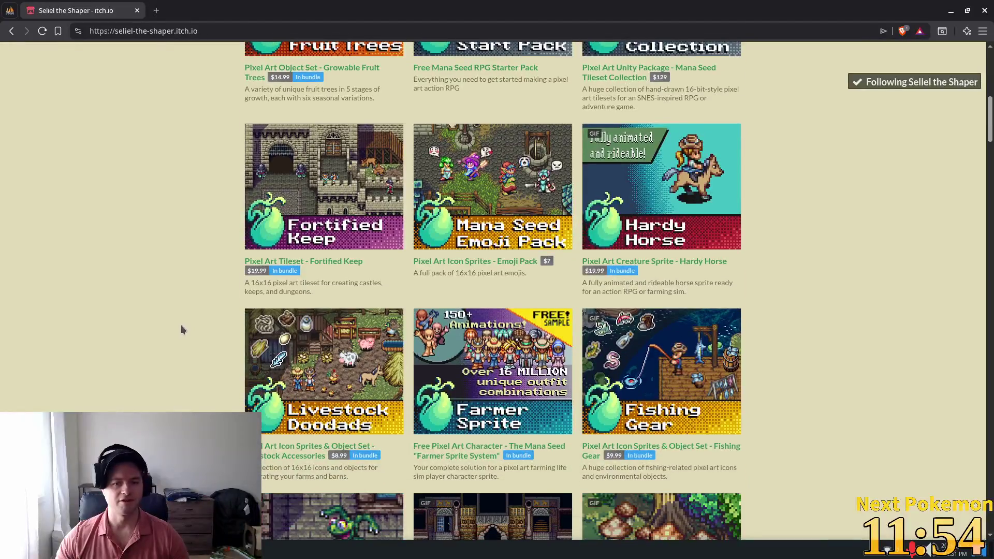
{"action": "scroll", "coordinate": [347, 327], "scroll_direction": "down", "scroll_amount": 1}
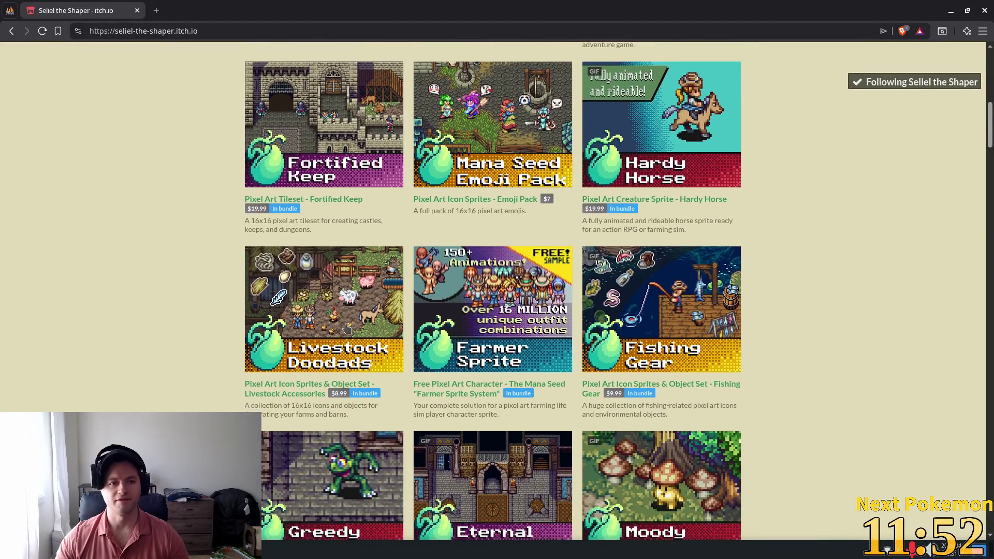
{"action": "scroll", "coordinate": [383, 362], "scroll_direction": "down", "scroll_amount": 2}
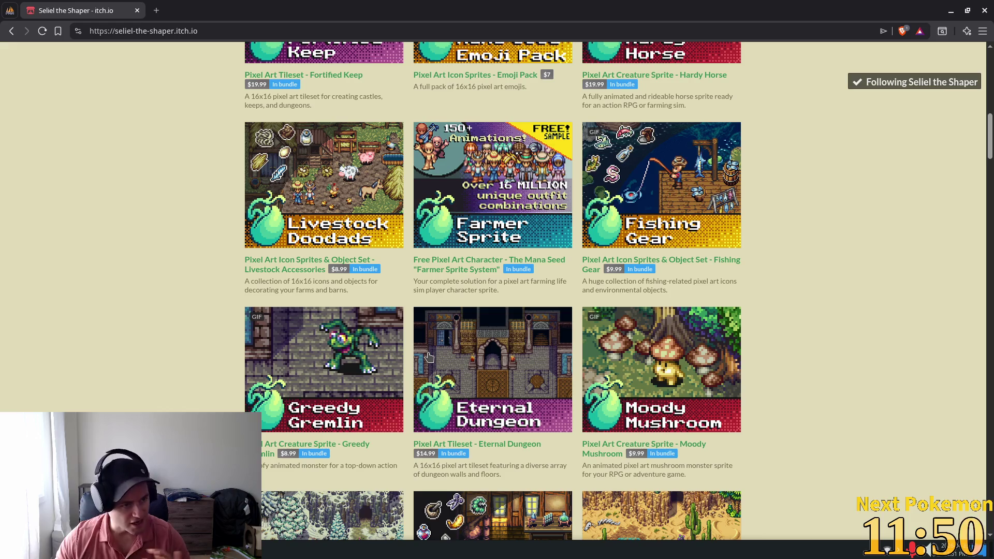
{"action": "scroll", "coordinate": [383, 362], "scroll_direction": "down", "scroll_amount": 2}
{"action": "scroll", "coordinate": [428, 370], "scroll_direction": "down", "scroll_amount": 3}
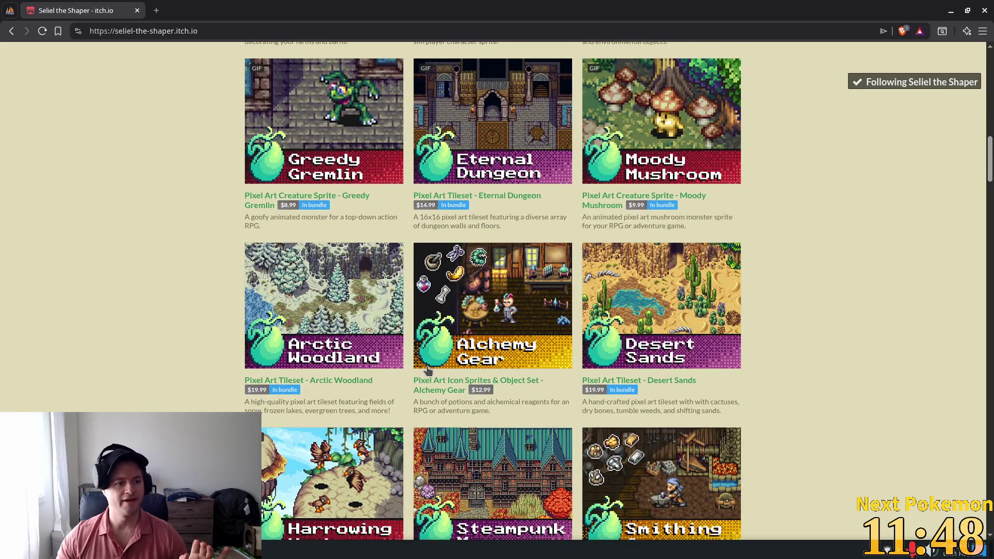
{"action": "scroll", "coordinate": [382, 381], "scroll_direction": "down", "scroll_amount": 5}
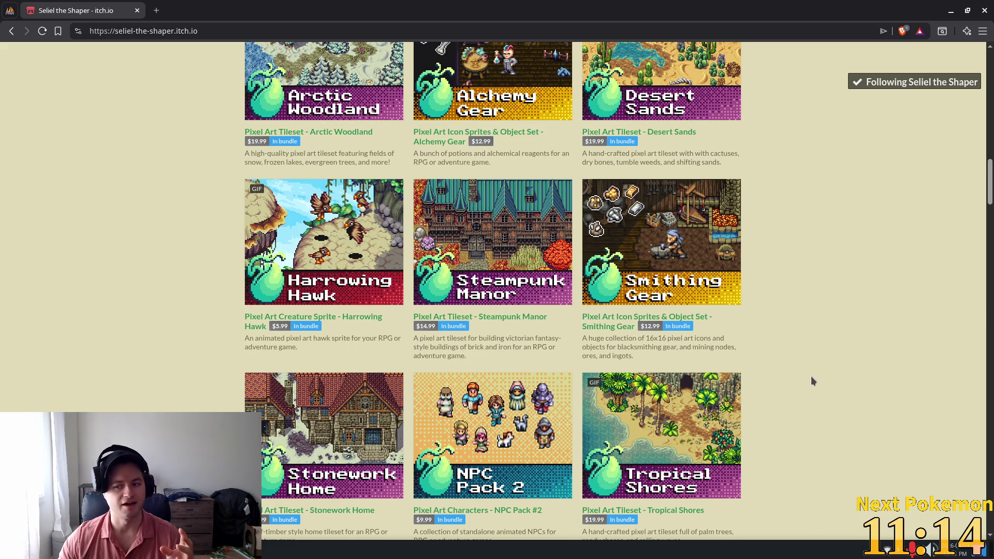
{"action": "scroll", "coordinate": [811, 376], "scroll_direction": "up", "scroll_amount": 13}
{"action": "scroll", "coordinate": [799, 377], "scroll_direction": "up", "scroll_amount": 10}
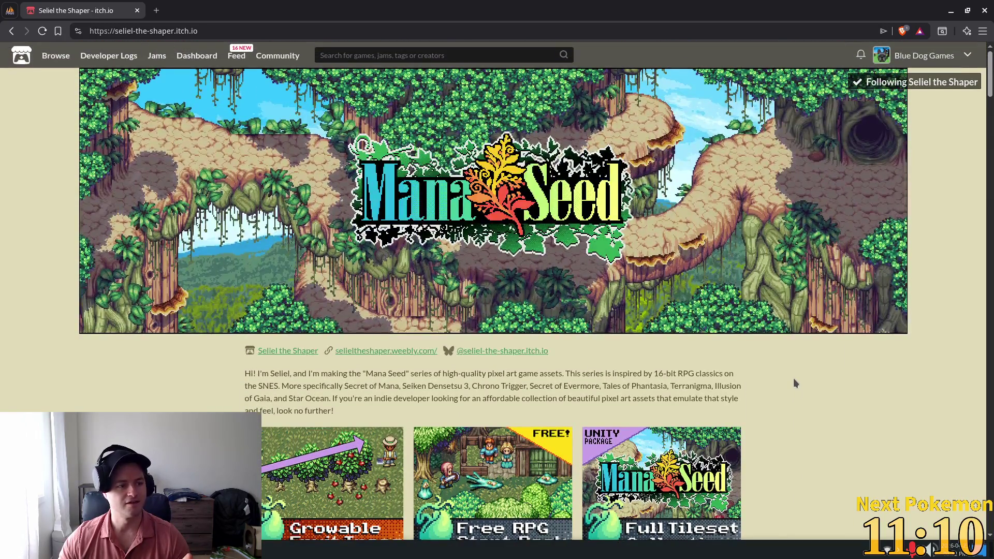
{"action": "scroll", "coordinate": [794, 380], "scroll_direction": "down", "scroll_amount": 5}
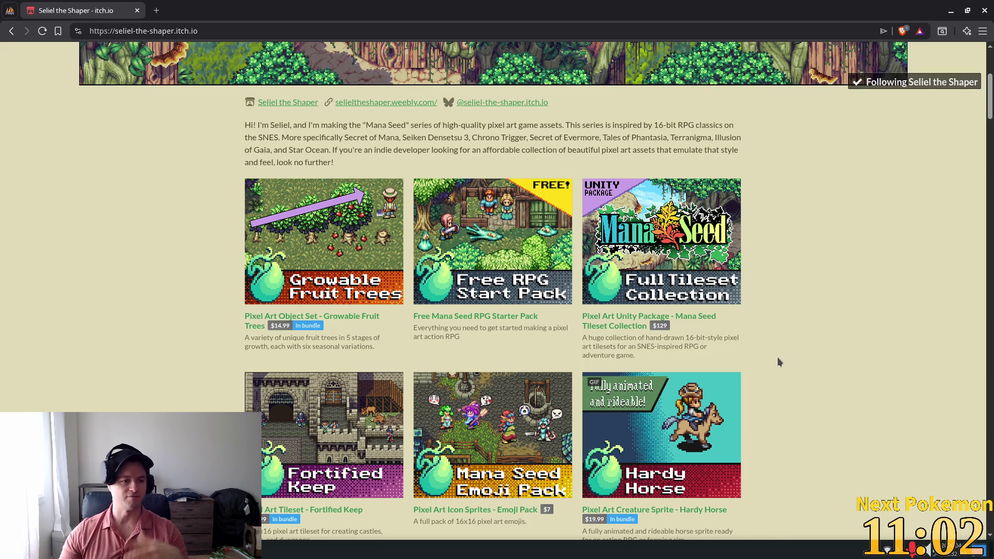
{"action": "scroll", "coordinate": [778, 362], "scroll_direction": "down", "scroll_amount": 6}
{"action": "scroll", "coordinate": [764, 377], "scroll_direction": "down", "scroll_amount": 9}
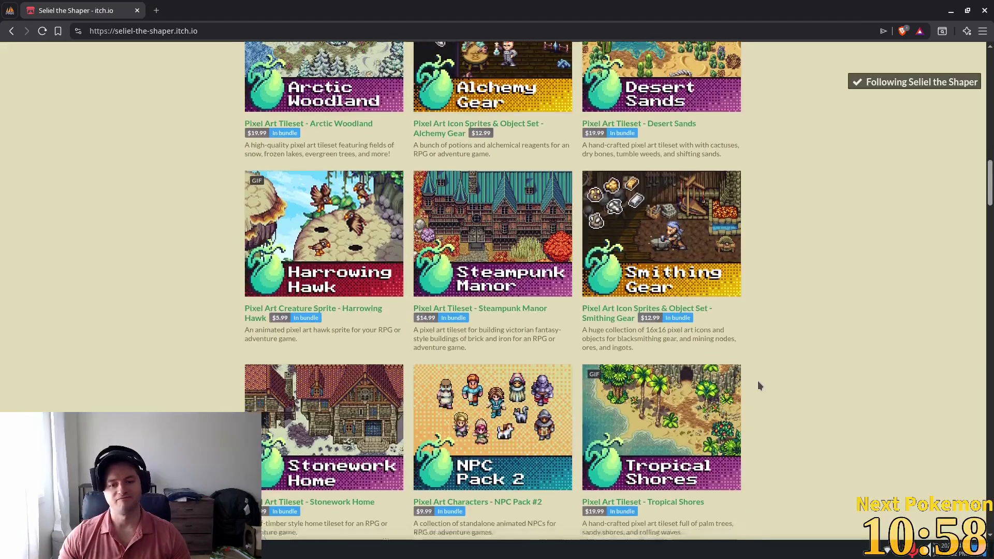
{"action": "scroll", "coordinate": [773, 332], "scroll_direction": "down", "scroll_amount": 5}
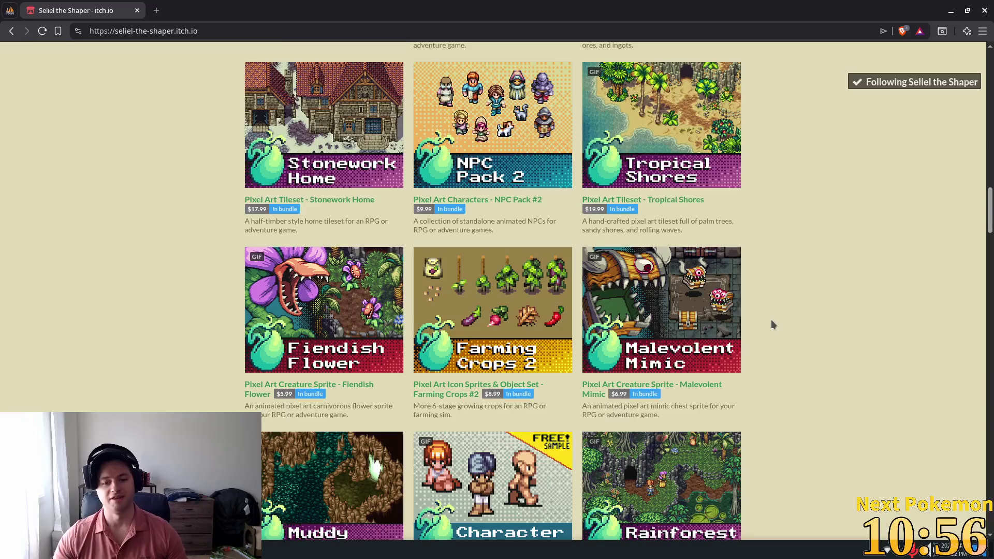
{"action": "scroll", "coordinate": [772, 326], "scroll_direction": "down", "scroll_amount": 4}
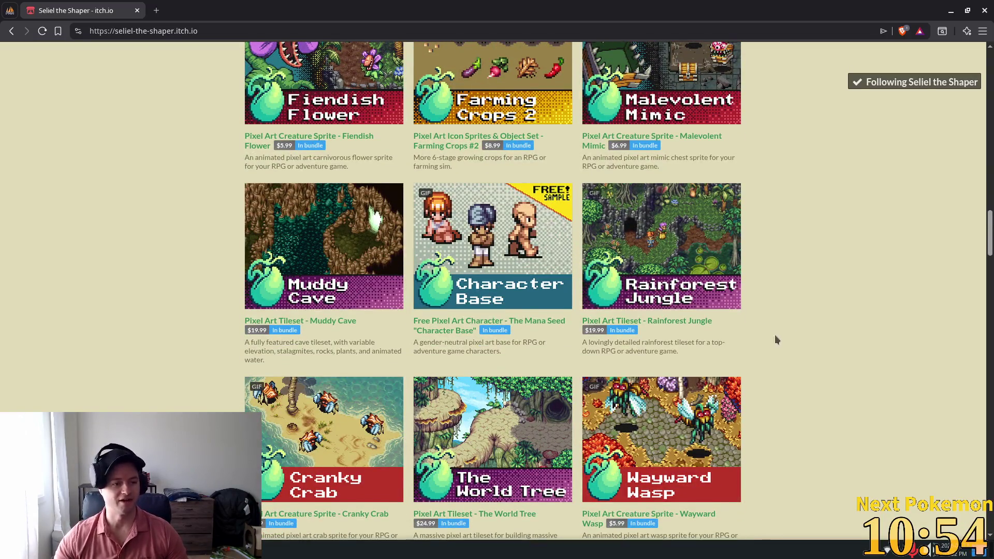
{"action": "scroll", "coordinate": [770, 305], "scroll_direction": "down", "scroll_amount": 4}
{"action": "scroll", "coordinate": [774, 321], "scroll_direction": "down", "scroll_amount": 4}
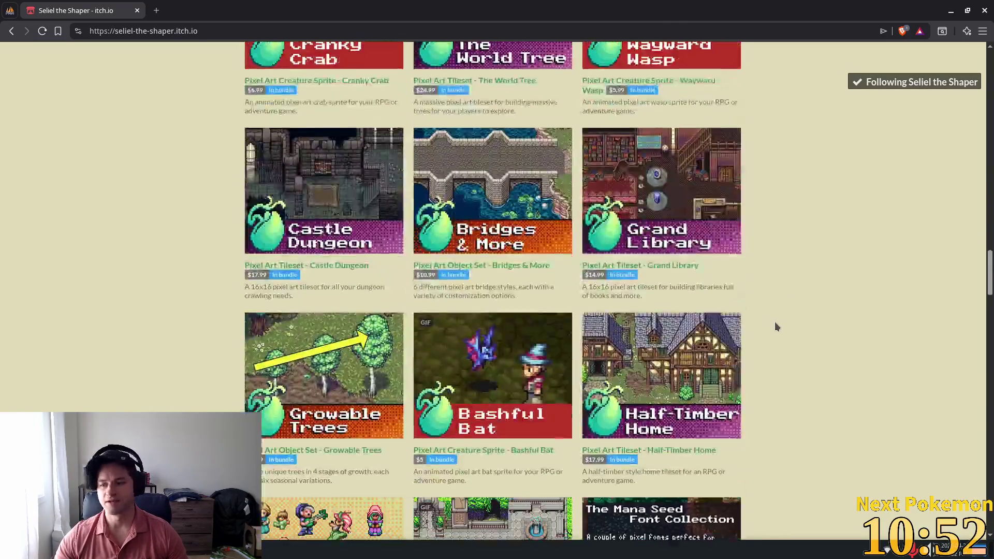
{"action": "scroll", "coordinate": [775, 323], "scroll_direction": "down", "scroll_amount": 3}
{"action": "scroll", "coordinate": [747, 313], "scroll_direction": "down", "scroll_amount": 10}
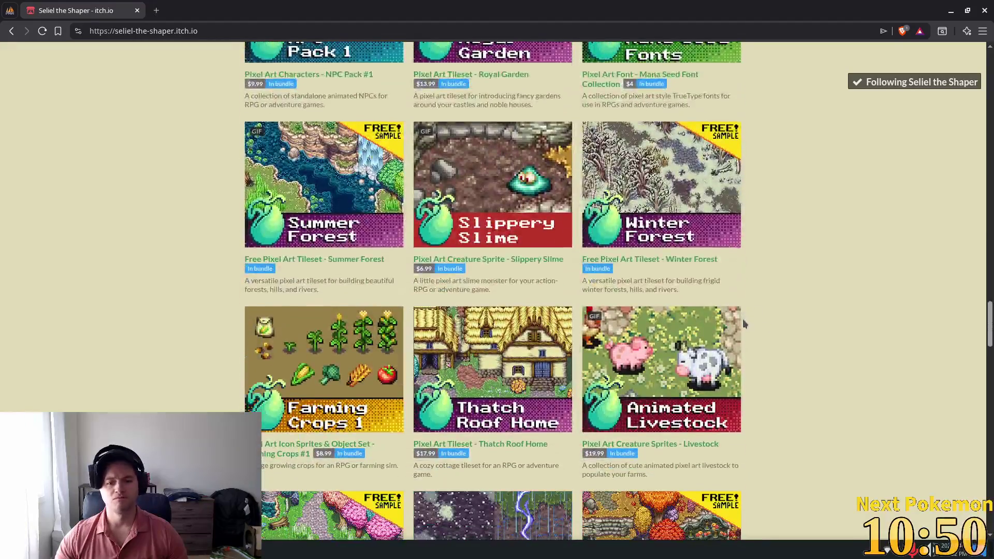
{"action": "scroll", "coordinate": [832, 368], "scroll_direction": "down", "scroll_amount": 4}
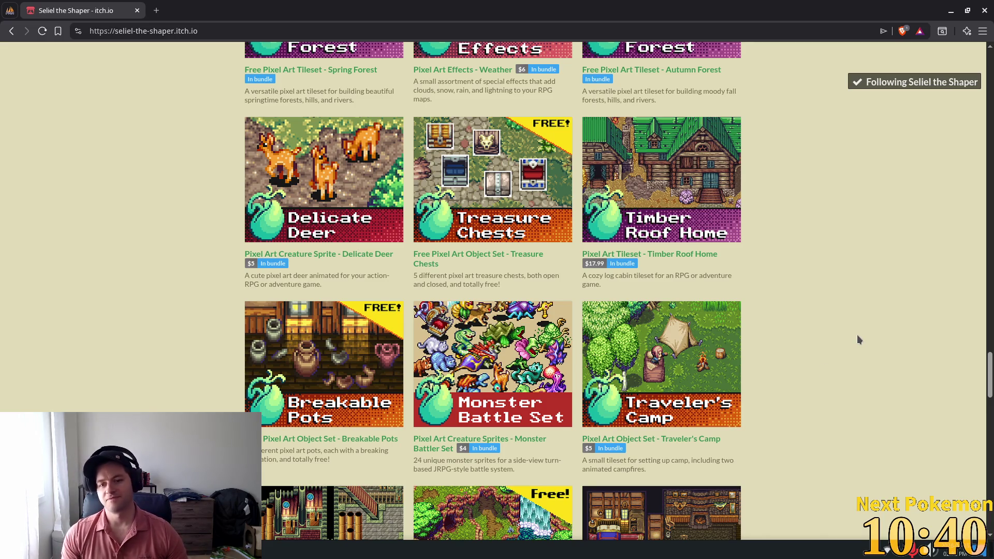
{"action": "scroll", "coordinate": [865, 319], "scroll_direction": "down", "scroll_amount": 6}
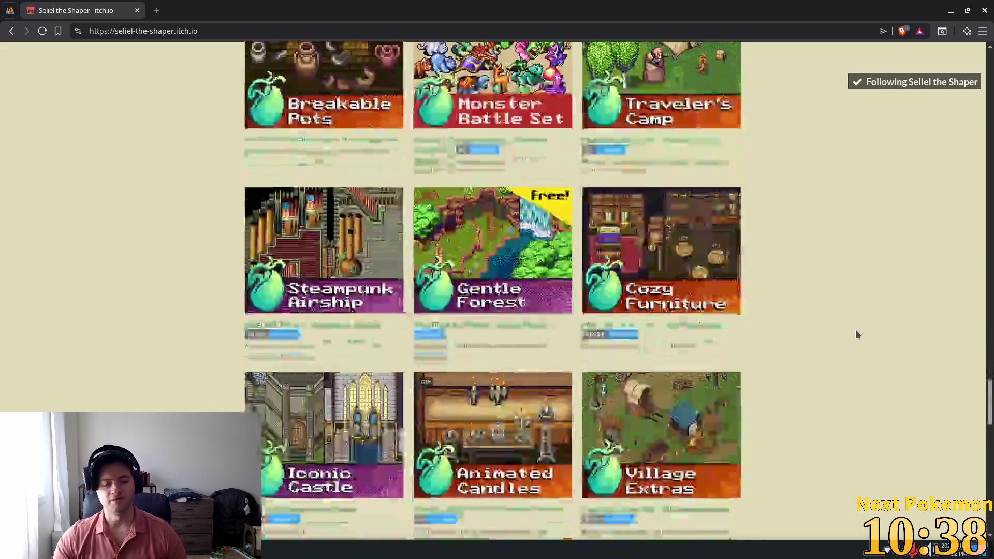
{"action": "scroll", "coordinate": [847, 325], "scroll_direction": "down", "scroll_amount": 5}
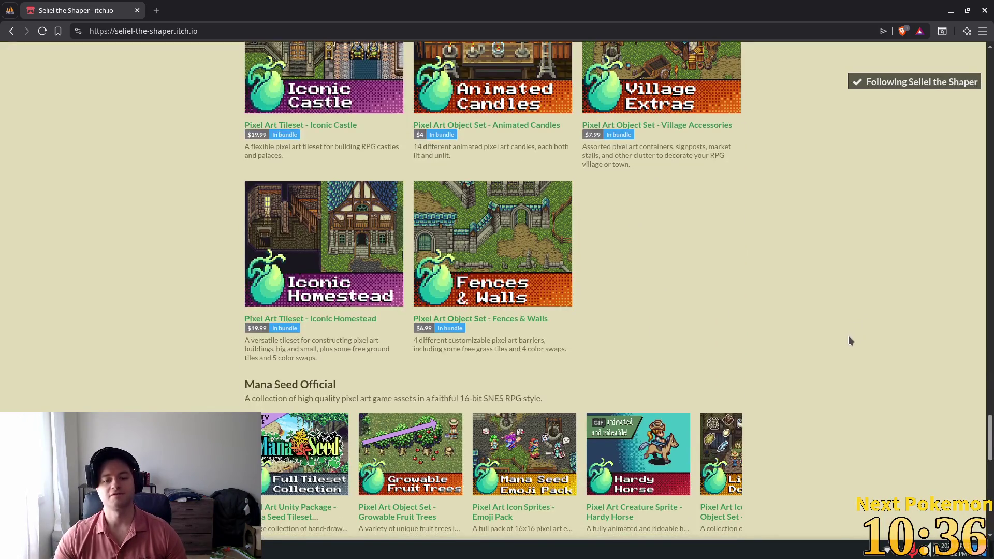
{"action": "key", "text": "Home"}
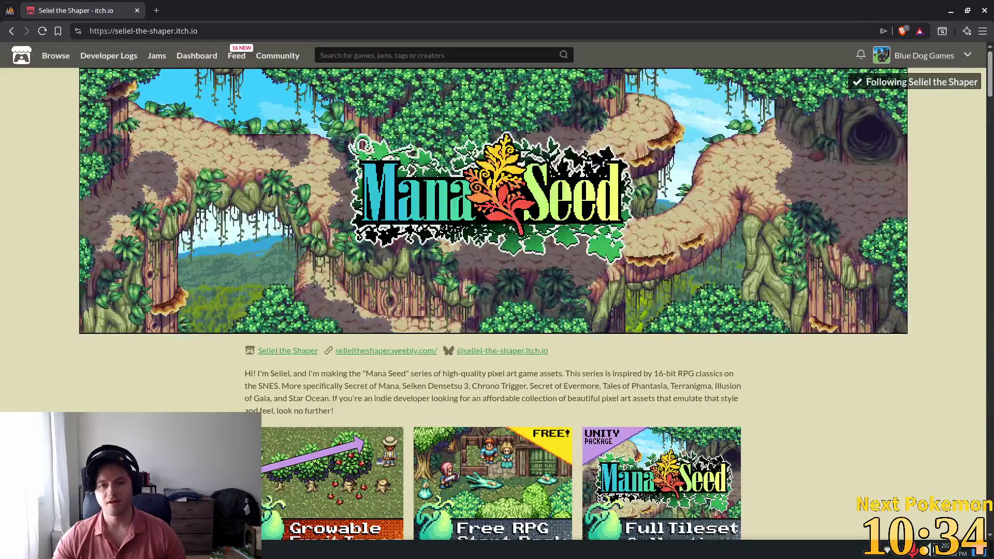
{"action": "scroll", "coordinate": [828, 324], "scroll_direction": "down", "scroll_amount": 1}
{"action": "scroll", "coordinate": [812, 317], "scroll_direction": "down", "scroll_amount": 4}
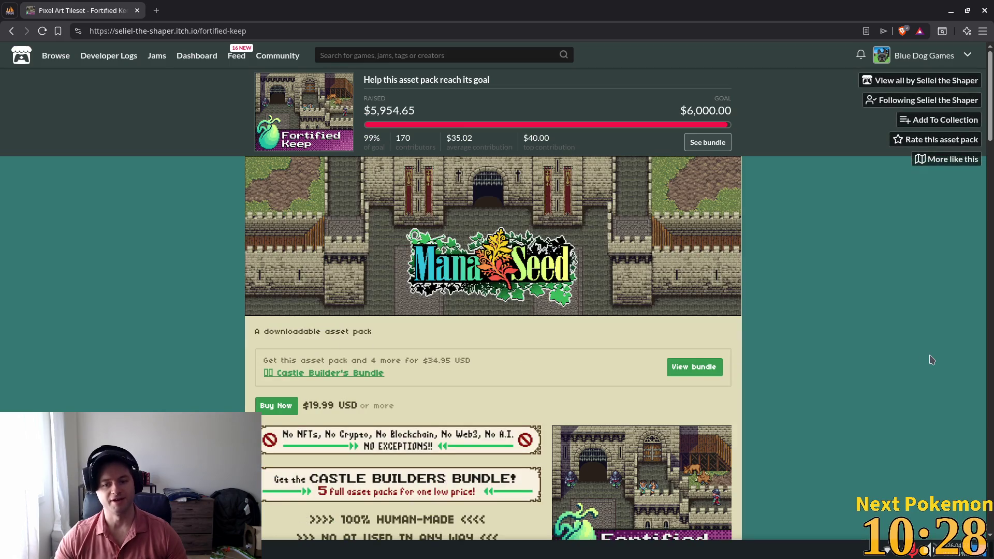
Enlarge and close the exteriors/interiors preview and the Fortified Keep cover image.
{"action": "scroll", "coordinate": [881, 370], "scroll_direction": "down", "scroll_amount": 3}
{"action": "scroll", "coordinate": [818, 355], "scroll_direction": "down", "scroll_amount": 12}
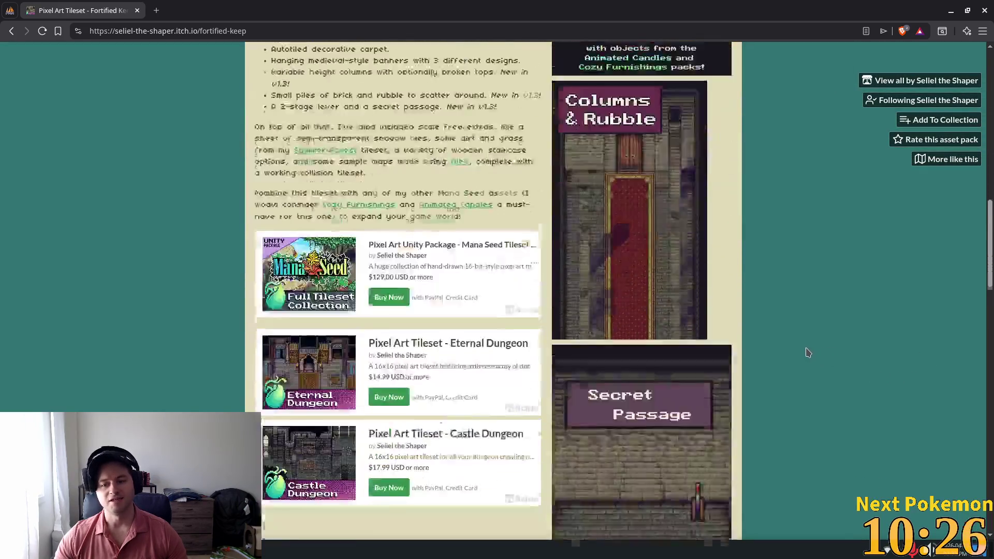
{"action": "scroll", "coordinate": [806, 355], "scroll_direction": "up", "scroll_amount": 7}
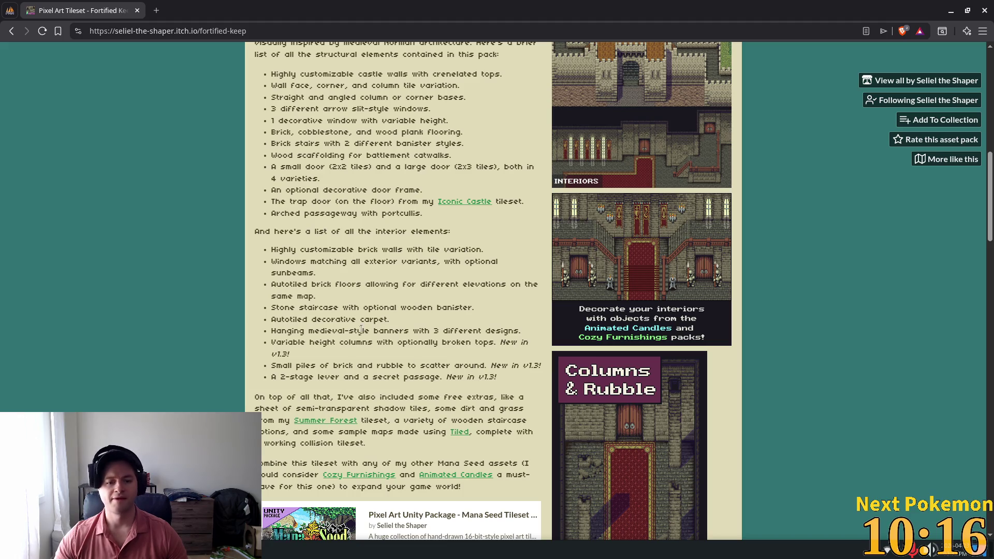
{"action": "scroll", "coordinate": [776, 303], "scroll_direction": "up", "scroll_amount": 4}
{"action": "left_click", "coordinate": [669, 267]}
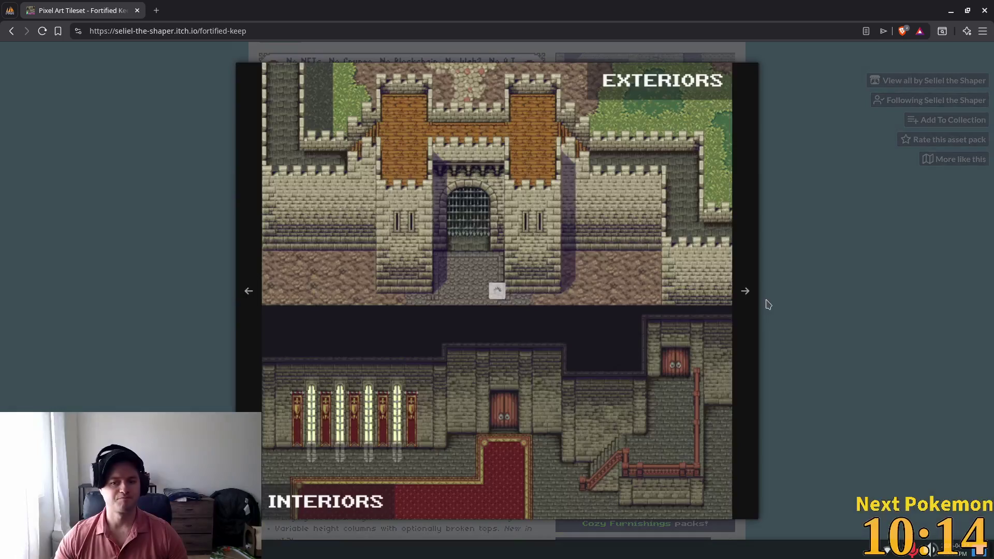
{"action": "left_click", "coordinate": [882, 280]}
{"action": "scroll", "coordinate": [637, 254], "scroll_direction": "up", "scroll_amount": 1}
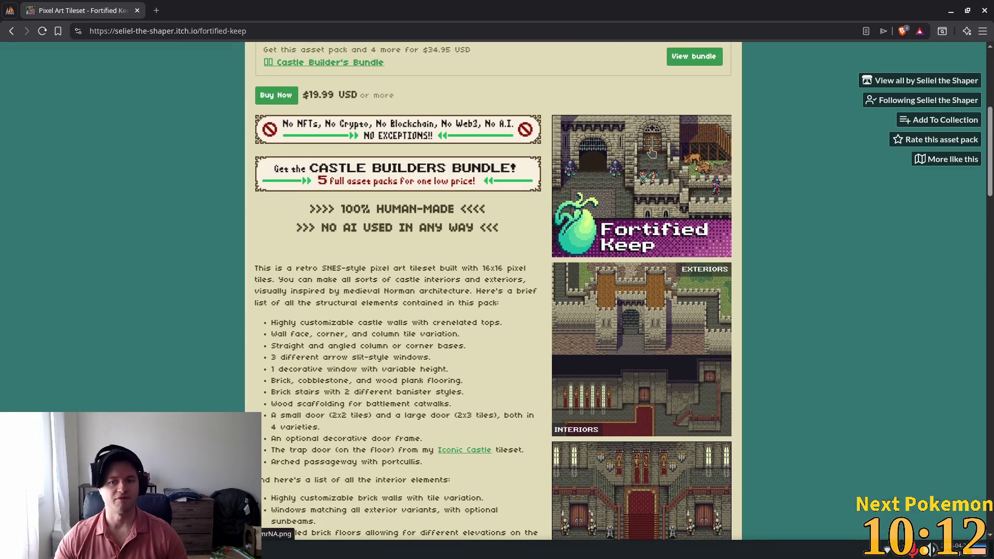
{"action": "left_click", "coordinate": [638, 243]}
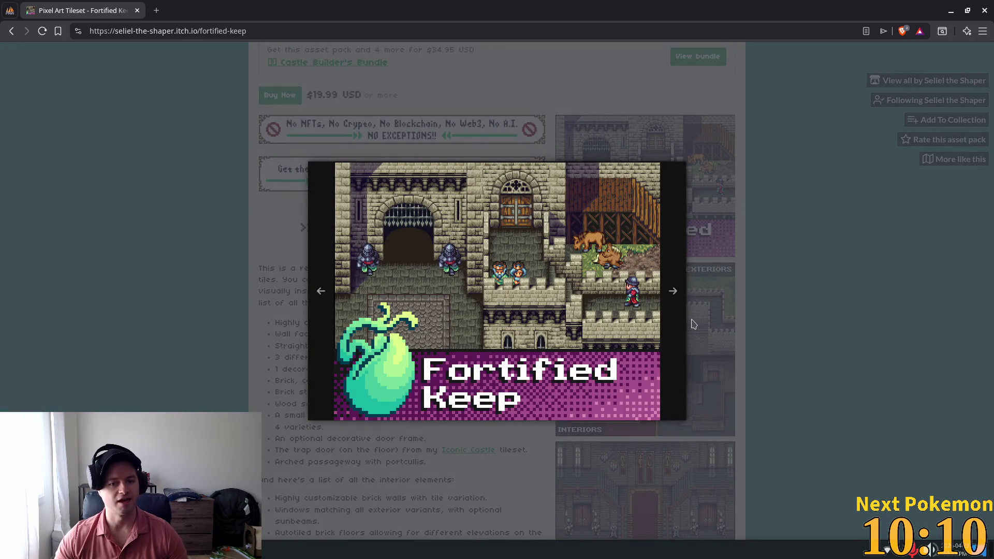
{"action": "left_click", "coordinate": [840, 311]}
Highlight part of the Fortified Keep price, scroll the description, and close the tab.
{"action": "scroll", "coordinate": [442, 247], "scroll_direction": "up", "scroll_amount": 4}
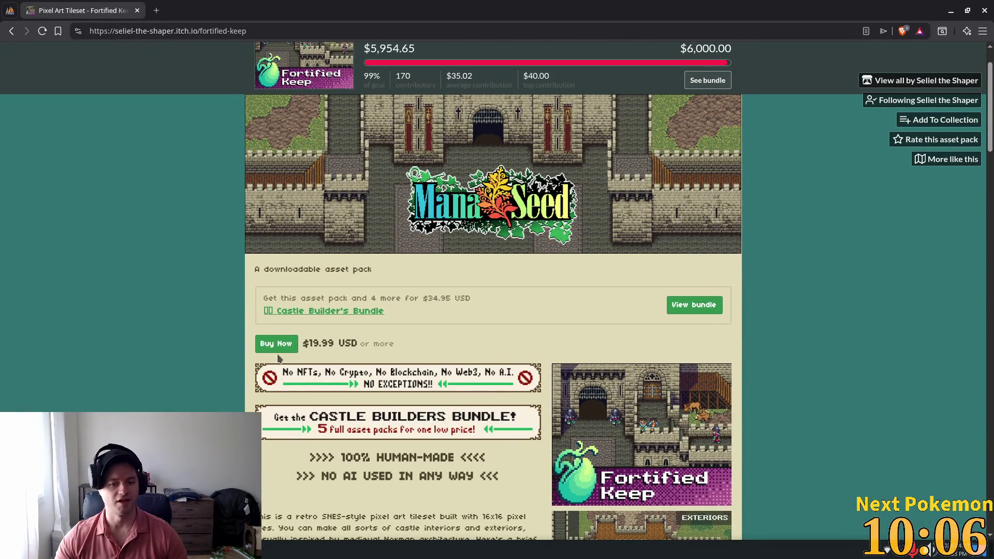
{"action": "left_click_drag", "start_coordinate": [322, 345], "coordinate": [308, 344]}
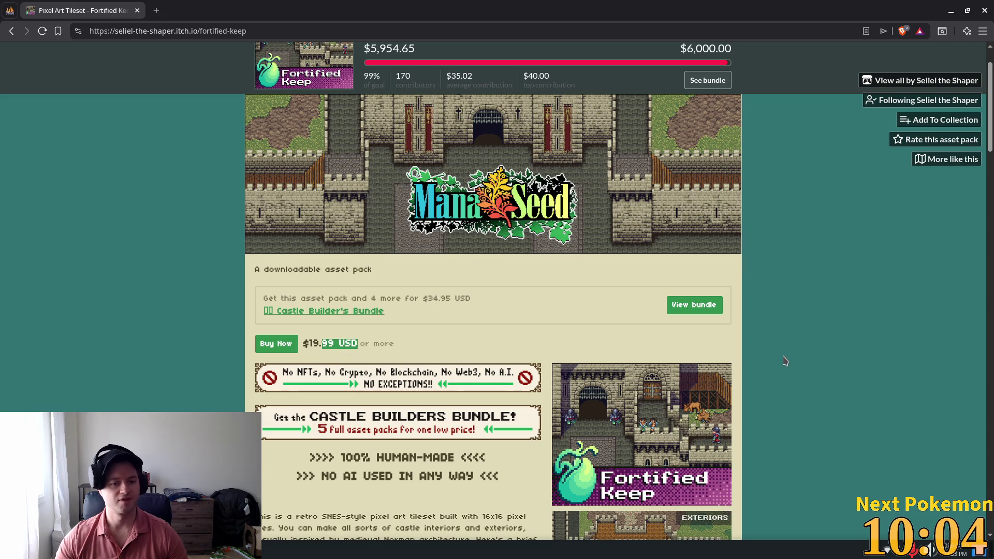
{"action": "scroll", "coordinate": [781, 359], "scroll_direction": "down", "scroll_amount": 5}
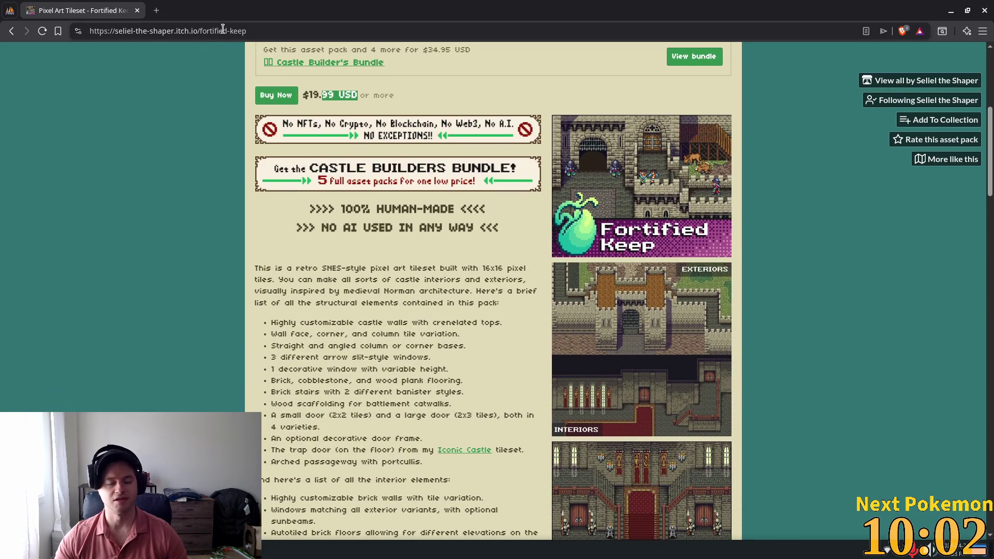
{"action": "key", "text": "ctrl+w"}
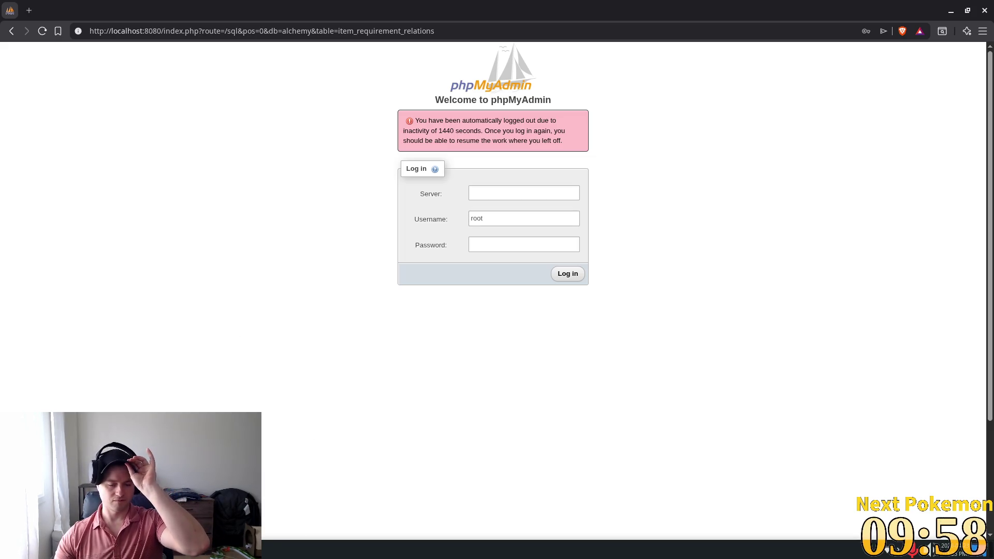
Log back into phpMyAdmin with server 'db' and the saved autofill login.
{"action": "right_click", "coordinate": [270, 550]}
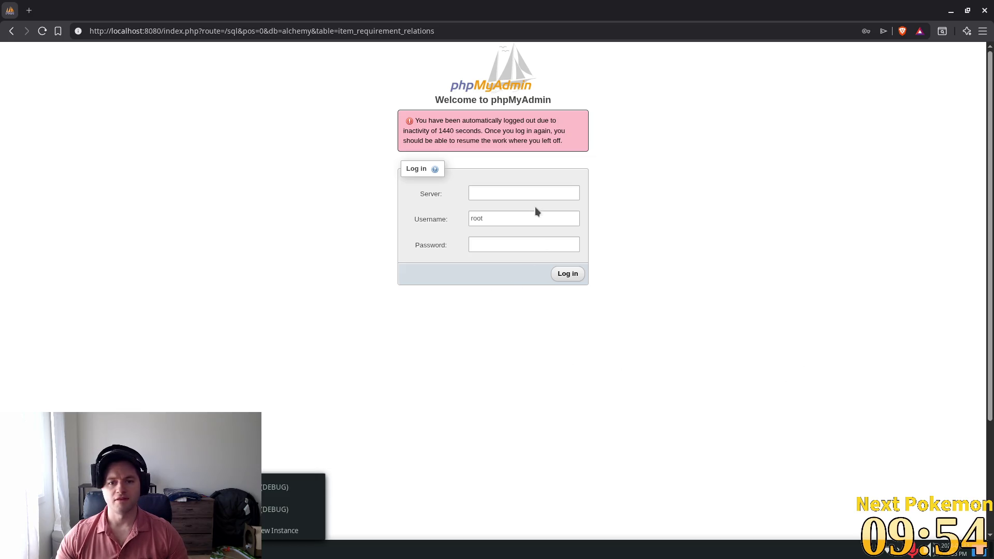
{"action": "left_click", "coordinate": [523, 193]}
{"action": "type", "text": "db"}
{"action": "key", "text": "Tab"}
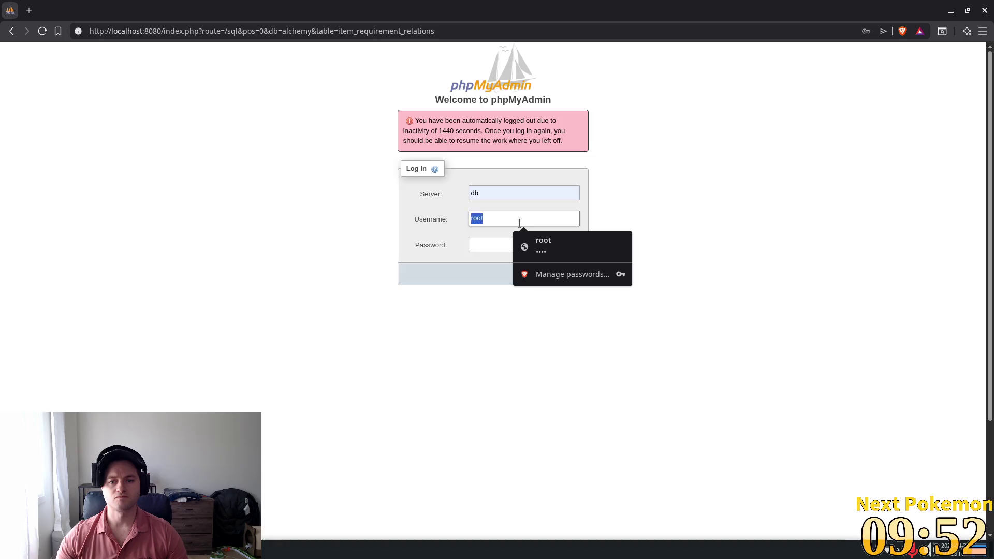
{"action": "left_click", "coordinate": [533, 244]}
{"action": "left_click", "coordinate": [568, 274]}
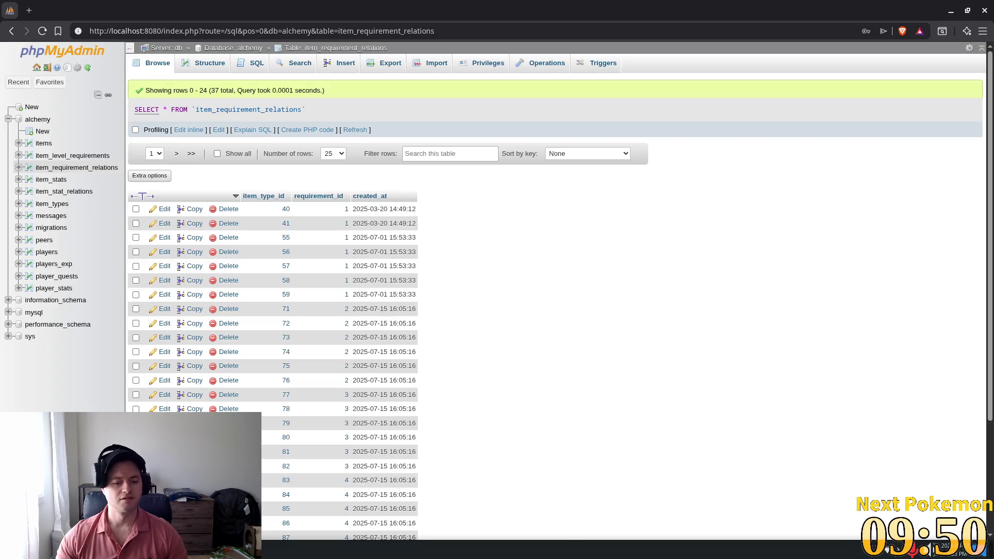
Bring the Alchemy debug window forward and respawn in Ouros after the death screen.
{"action": "left_click", "coordinate": [271, 470]}
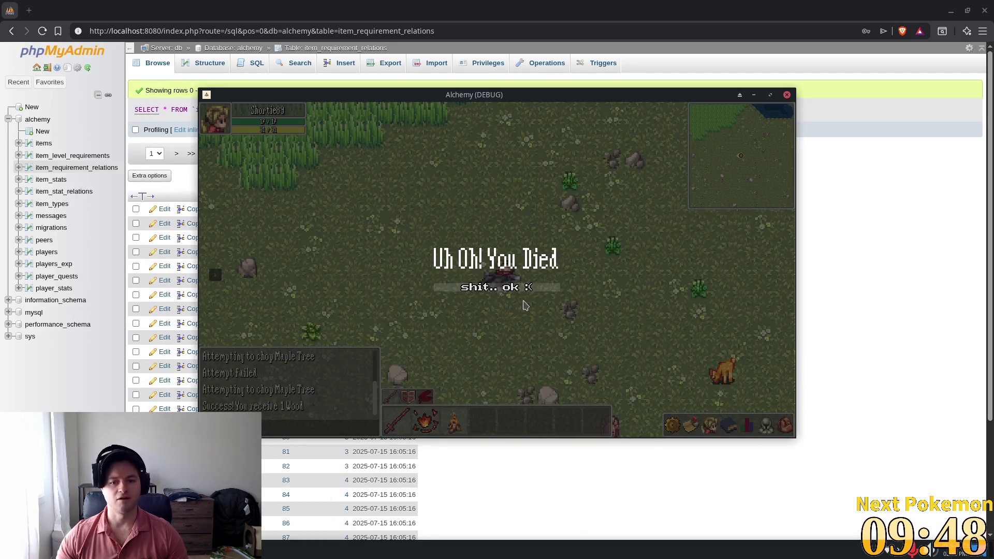
{"action": "left_click", "coordinate": [507, 292]}
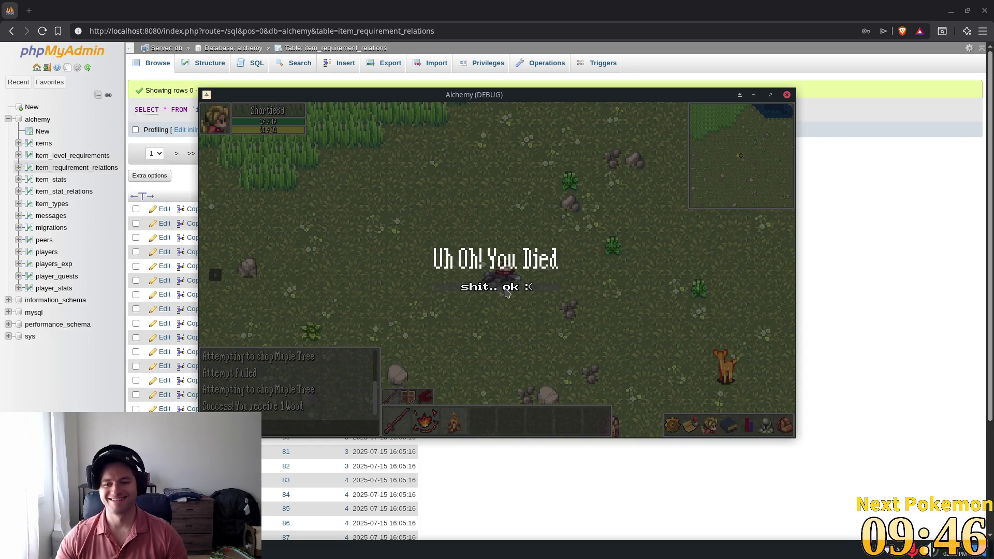
{"action": "left_click", "coordinate": [507, 292]}
{"action": "left_click", "coordinate": [586, 308]}
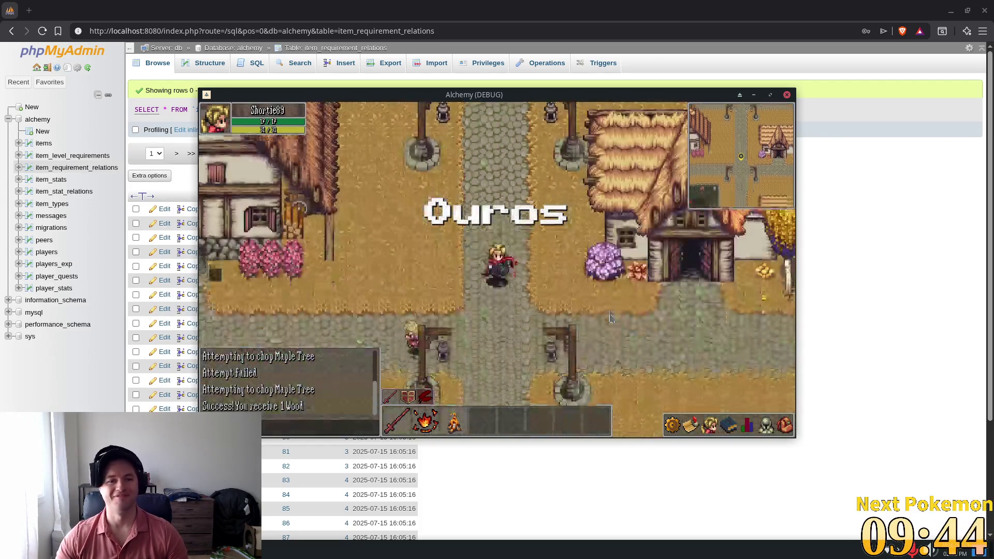
Walk the character south from Ouros into the Fields of Ouros and around the tree stumps.
{"action": "key", "text": "Down"}
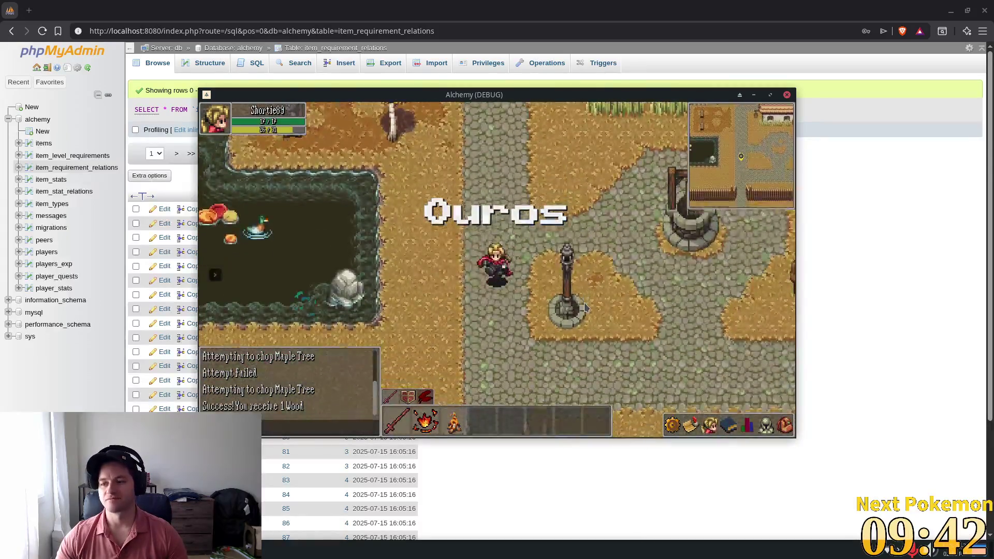
{"action": "key", "text": "Left"}
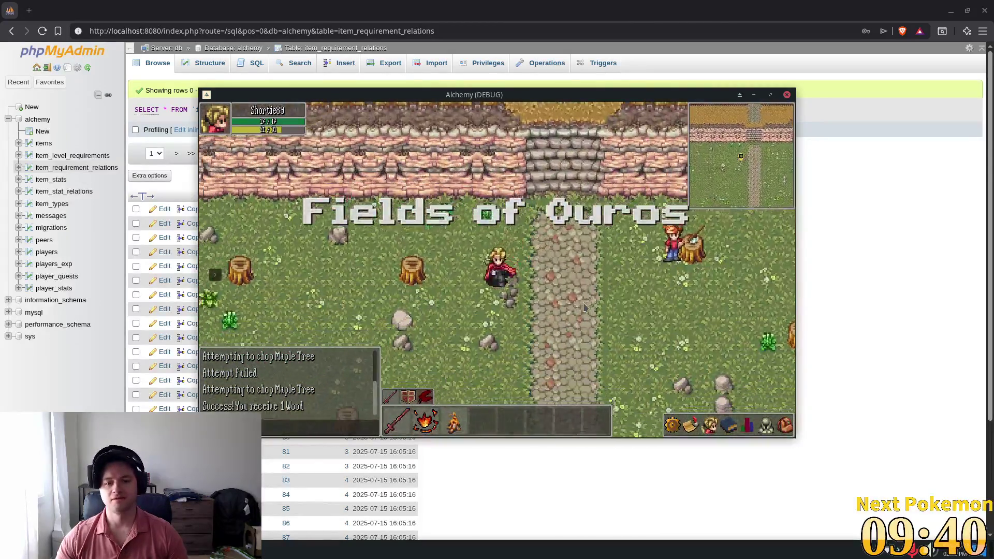
{"action": "key", "text": "Down"}
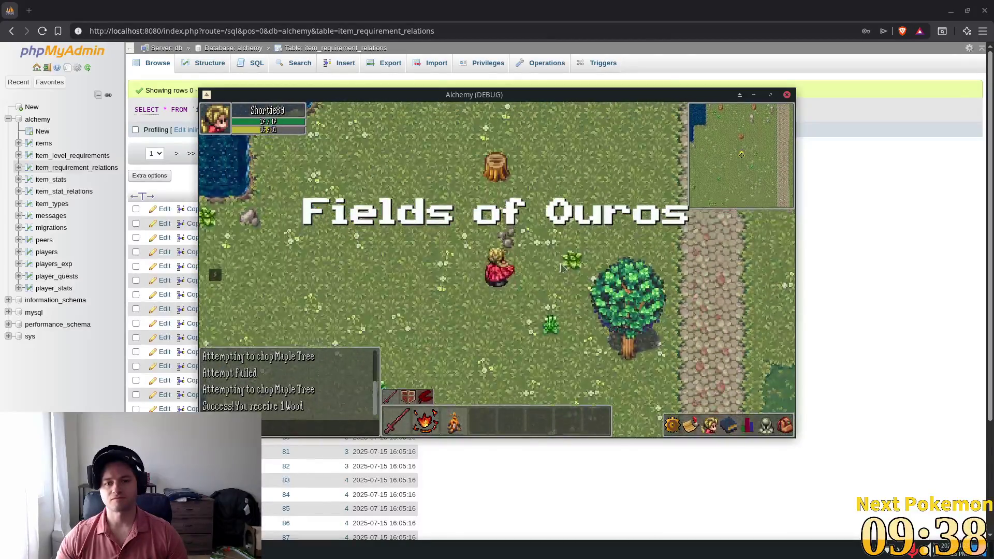
{"action": "key", "text": "Up"}
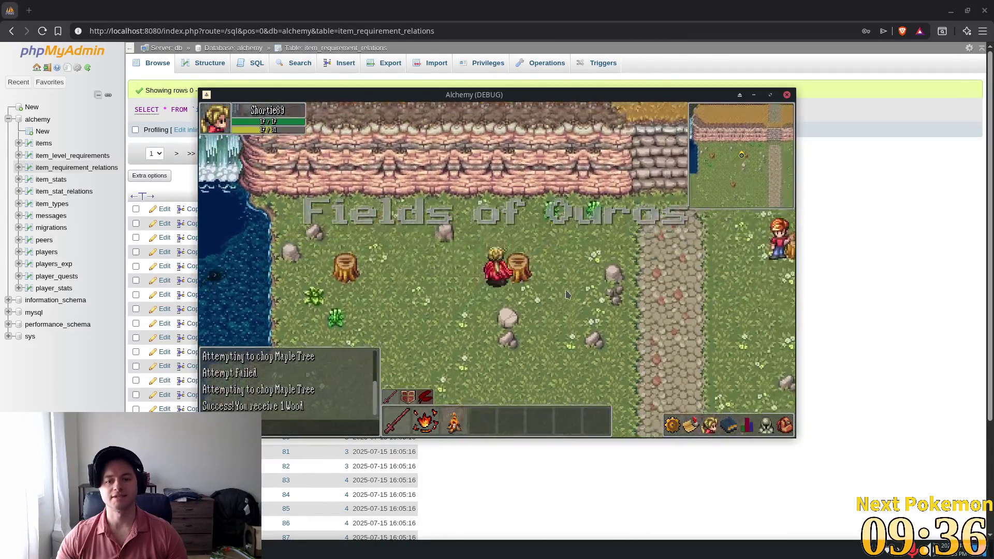
{"action": "key", "text": "Left"}
{"action": "key", "text": "Right"}
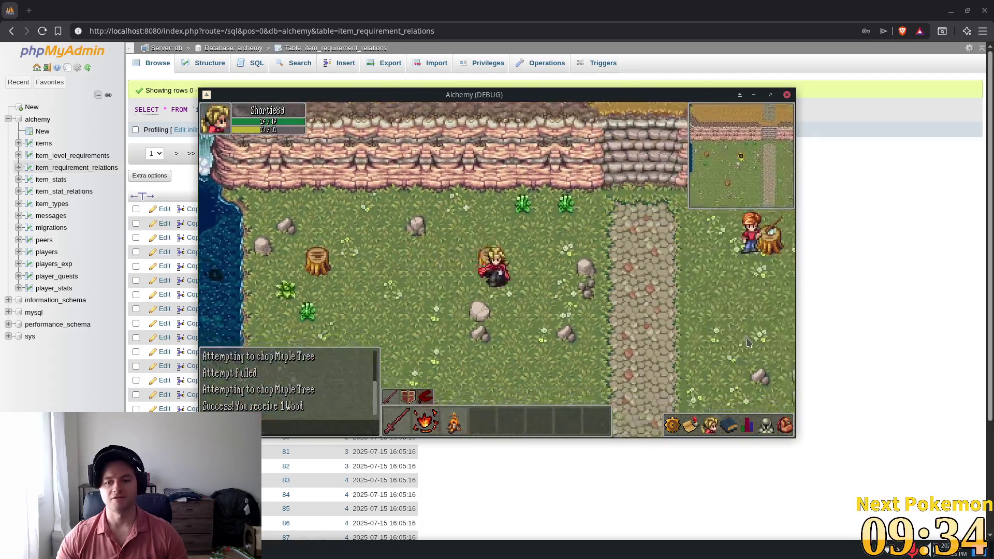
{"action": "key", "text": "Right"}
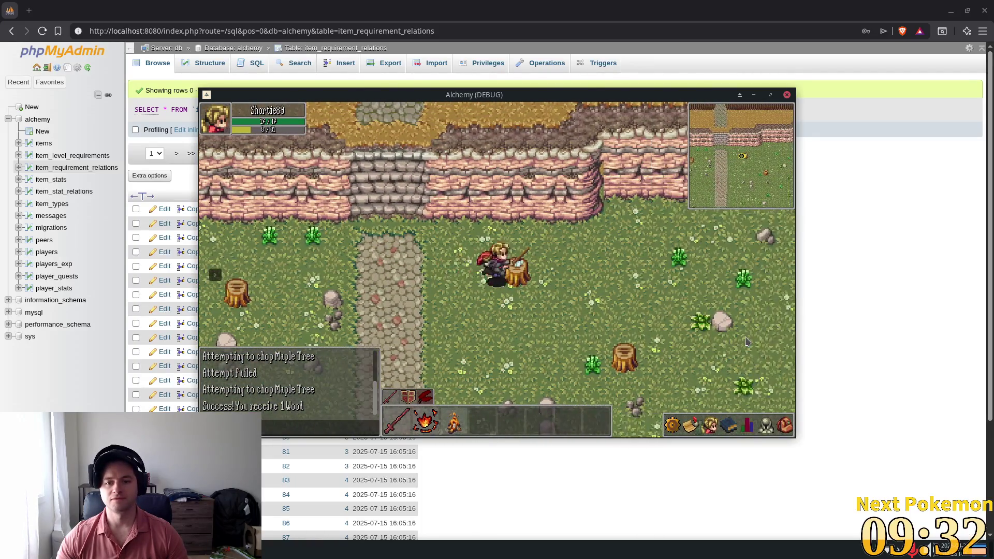
{"action": "key", "text": "Down"}
{"action": "key", "text": "Right"}
{"action": "key", "text": "Down"}
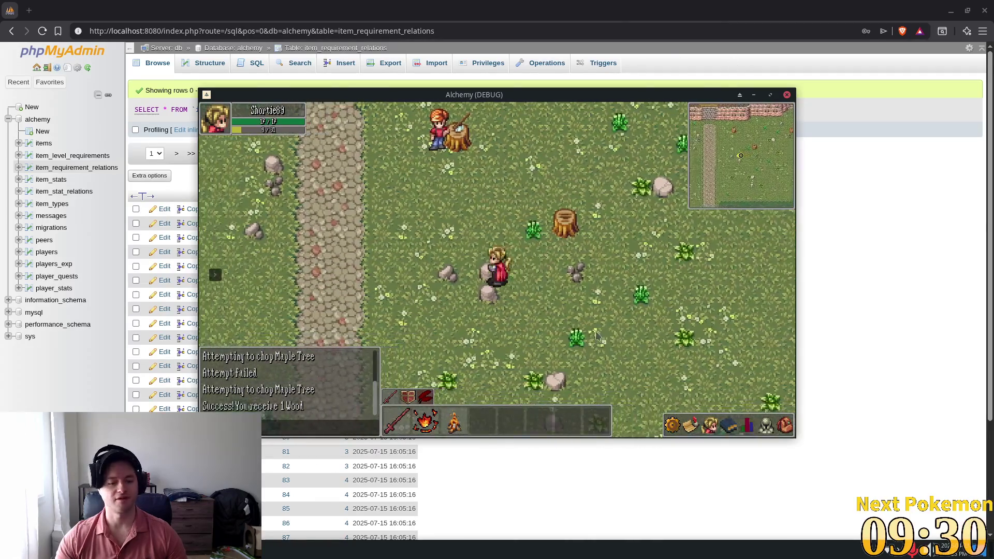
{"action": "key", "text": "alt+Tab"}
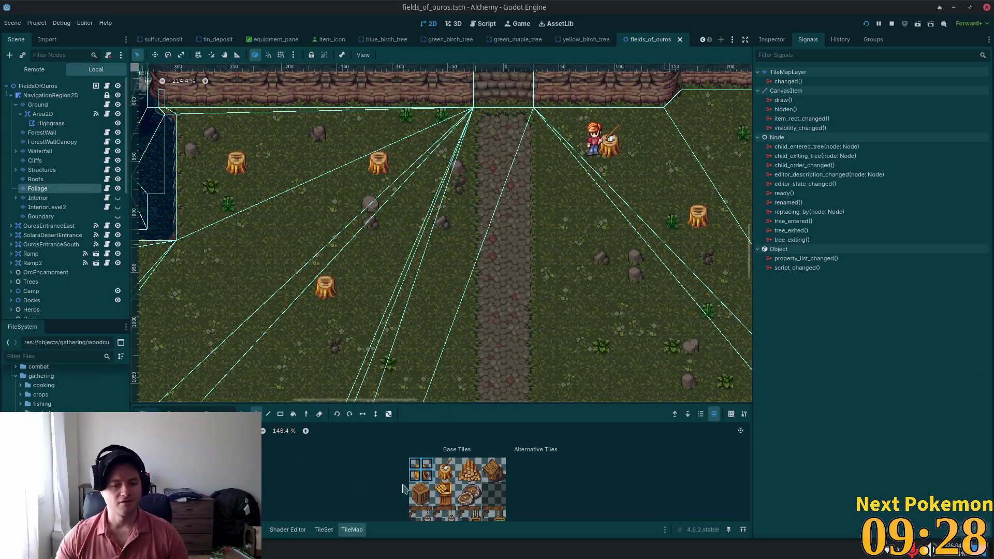
Select an atlas tile in the TileSet editor and expand its Physics > Physics Layer 0 settings.
{"action": "left_click", "coordinate": [323, 530]}
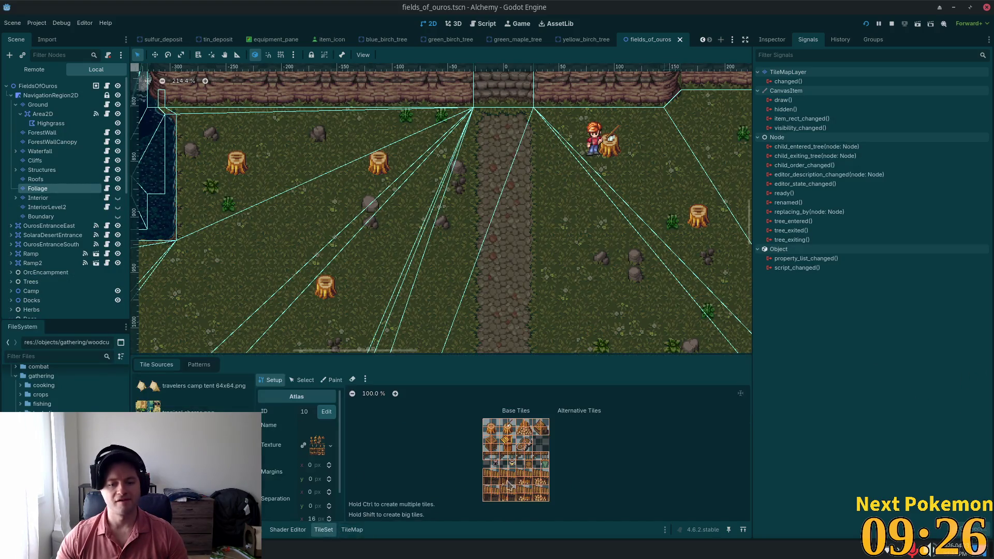
{"action": "scroll", "coordinate": [550, 482], "scroll_direction": "up", "scroll_amount": 11}
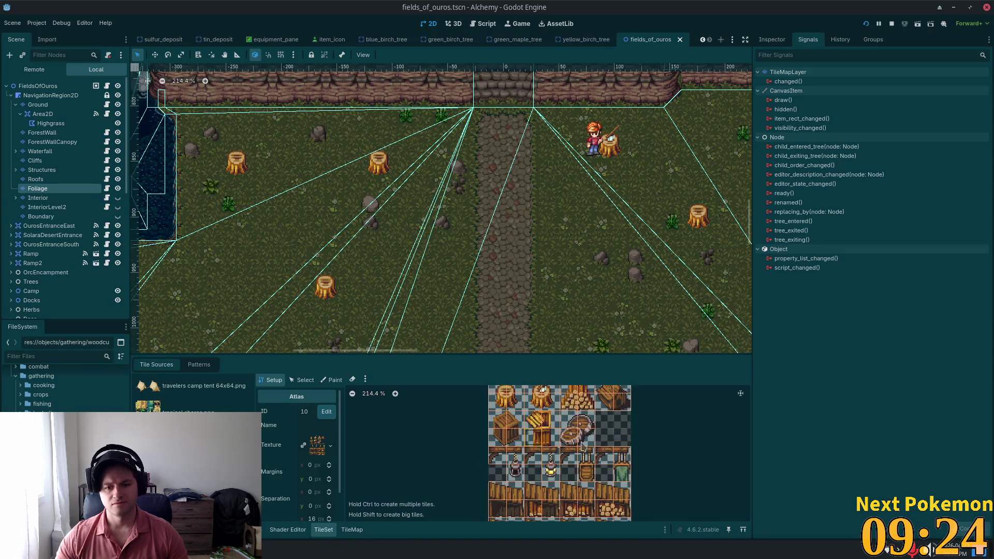
{"action": "left_click", "coordinate": [302, 380]}
{"action": "left_click", "coordinate": [503, 394]}
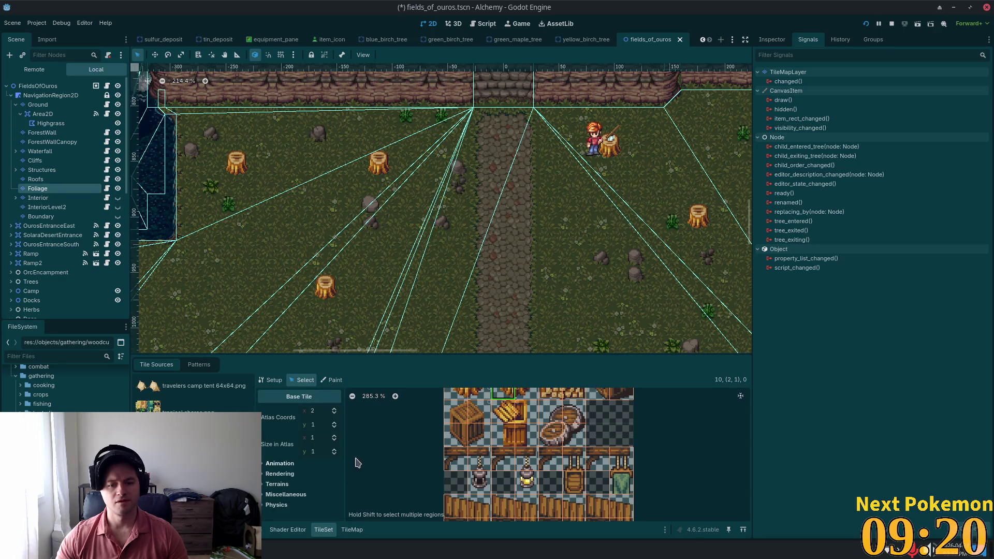
{"action": "scroll", "coordinate": [345, 449], "scroll_direction": "down", "scroll_amount": 1}
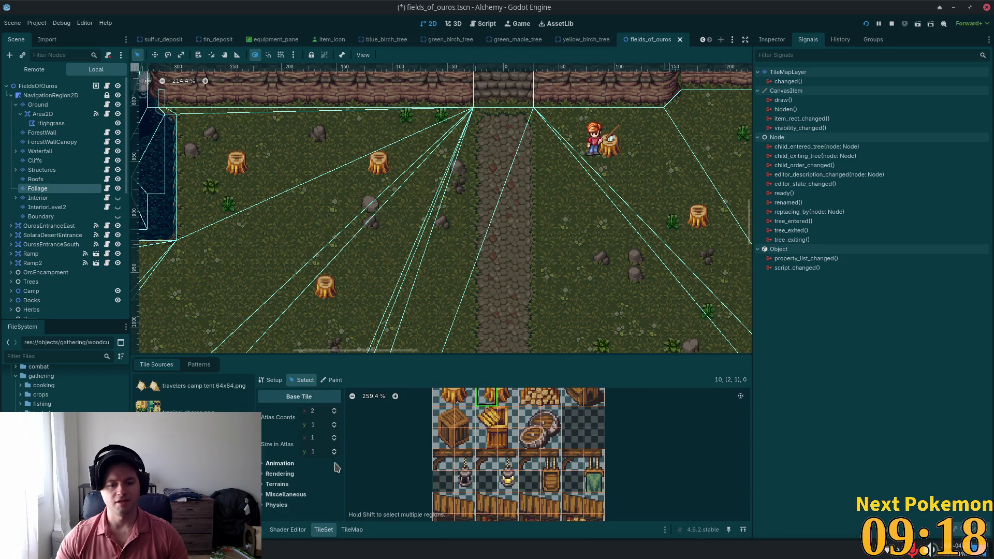
{"action": "left_click", "coordinate": [279, 505]}
{"action": "left_click", "coordinate": [271, 516]}
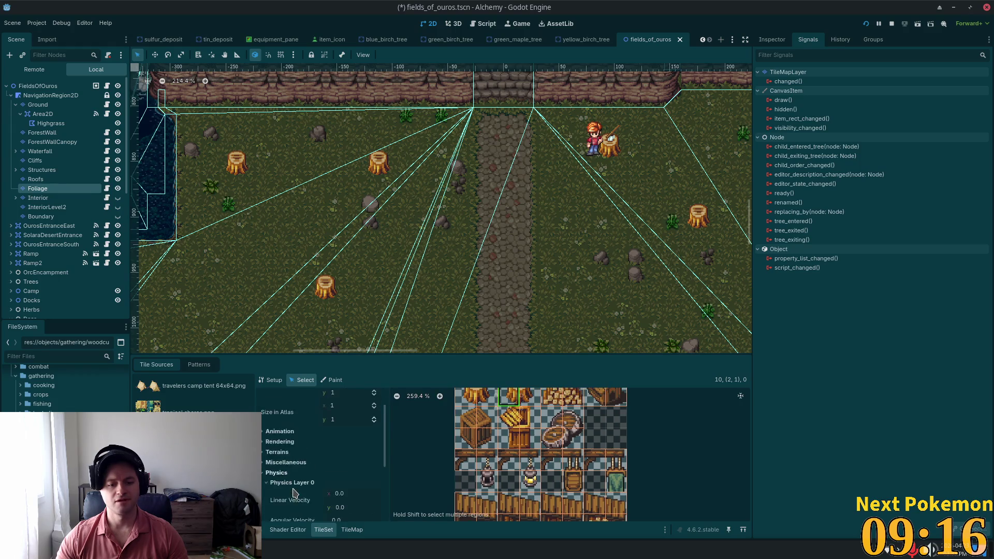
{"action": "scroll", "coordinate": [356, 487], "scroll_direction": "down", "scroll_amount": 3}
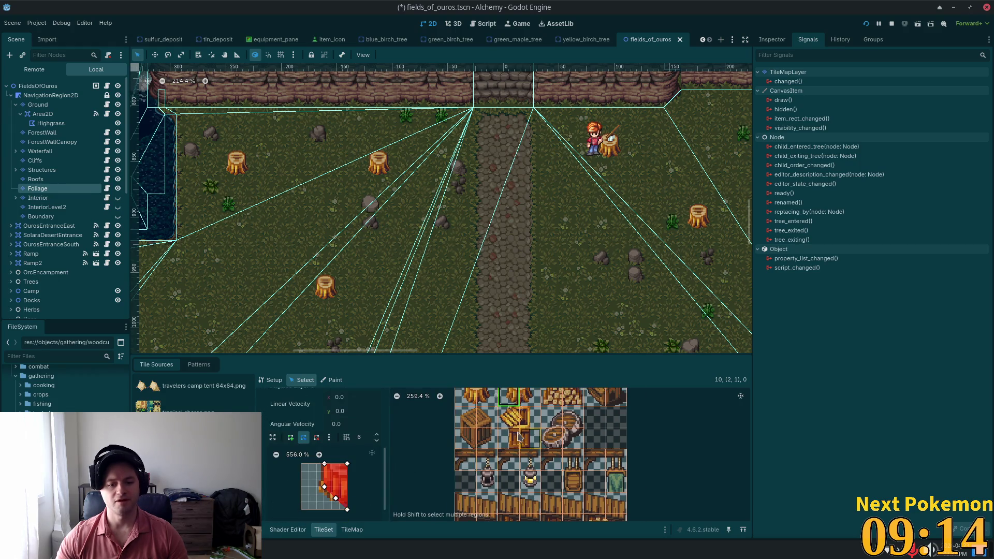
{"action": "scroll", "coordinate": [475, 470], "scroll_direction": "up", "scroll_amount": 5}
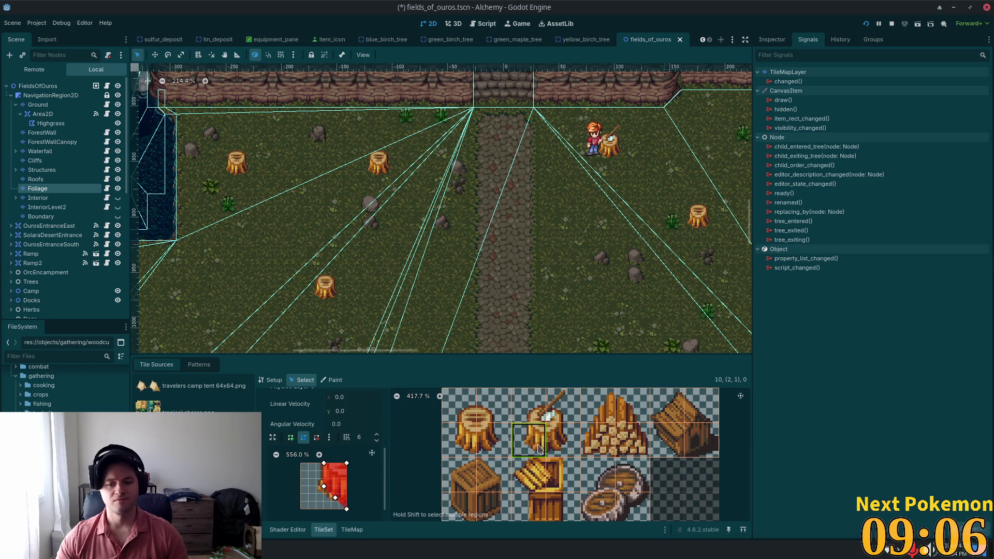
Draw a collision polygon around the tree stump tile's base, then select the left stump's right half.
{"action": "left_click", "coordinate": [463, 444]}
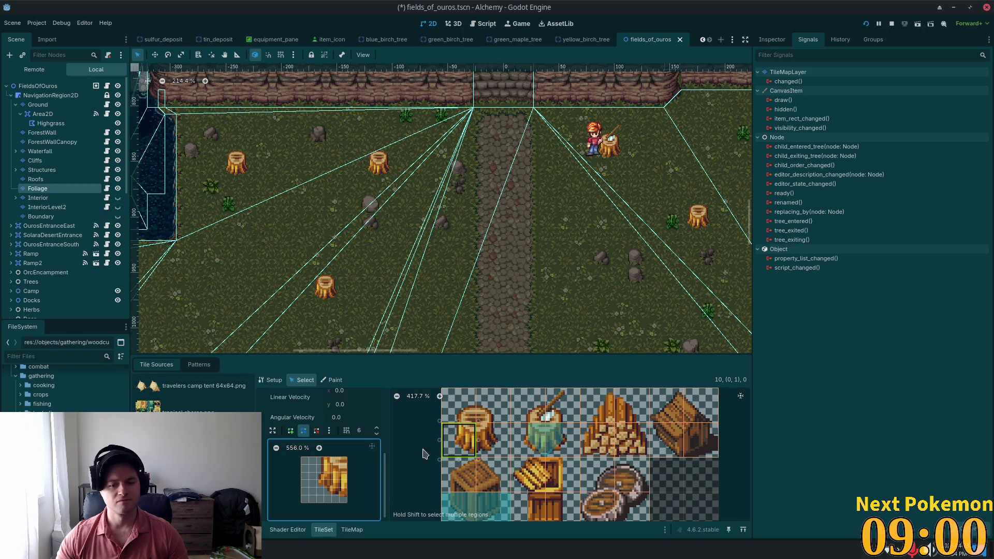
{"action": "left_click", "coordinate": [290, 431]}
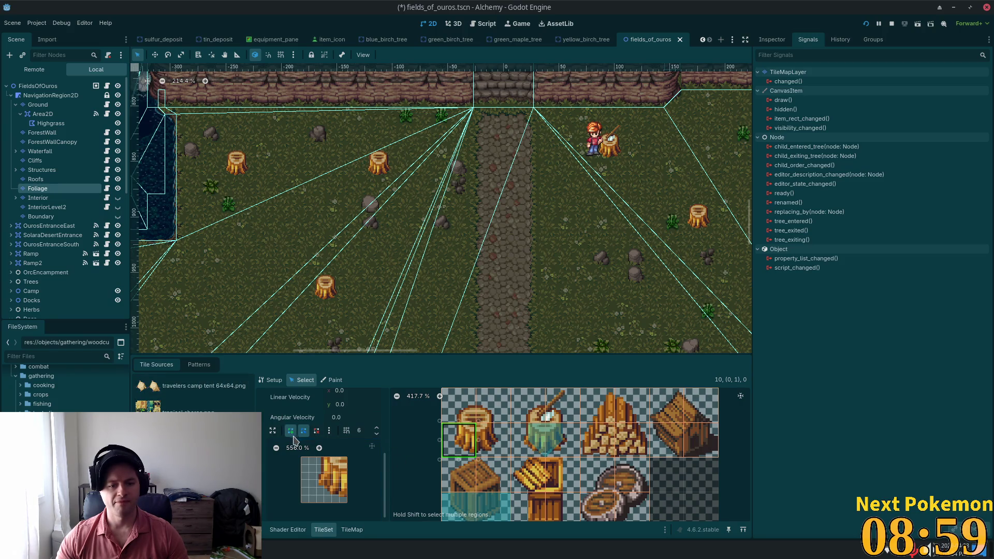
{"action": "left_click", "coordinate": [322, 460]}
{"action": "left_click", "coordinate": [323, 460]}
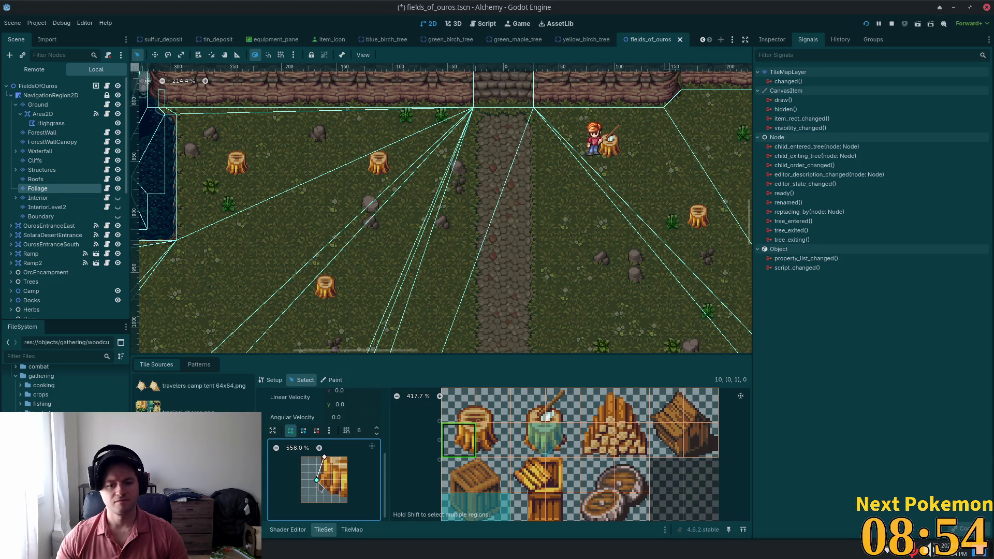
{"action": "left_click", "coordinate": [347, 500]}
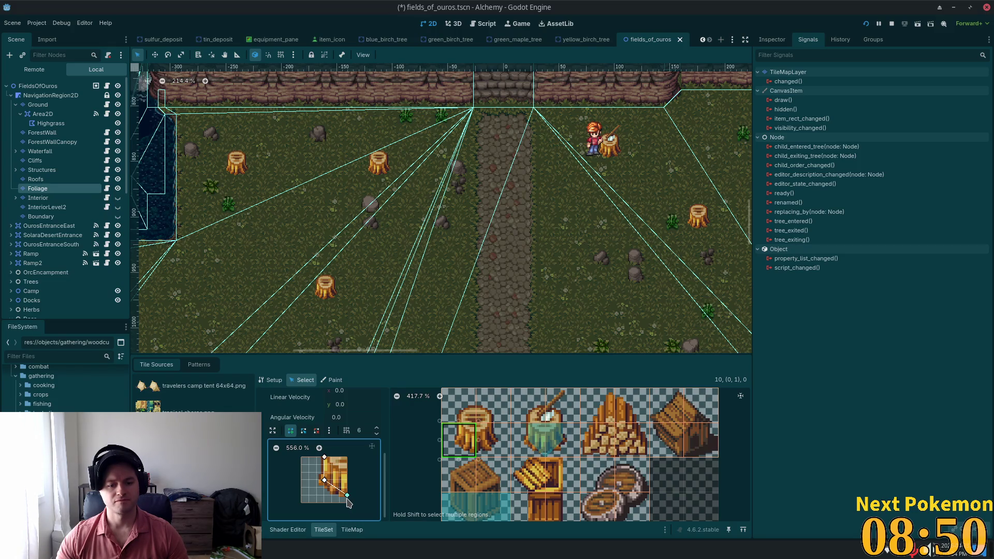
{"action": "left_click_drag", "start_coordinate": [349, 503], "coordinate": [351, 511]}
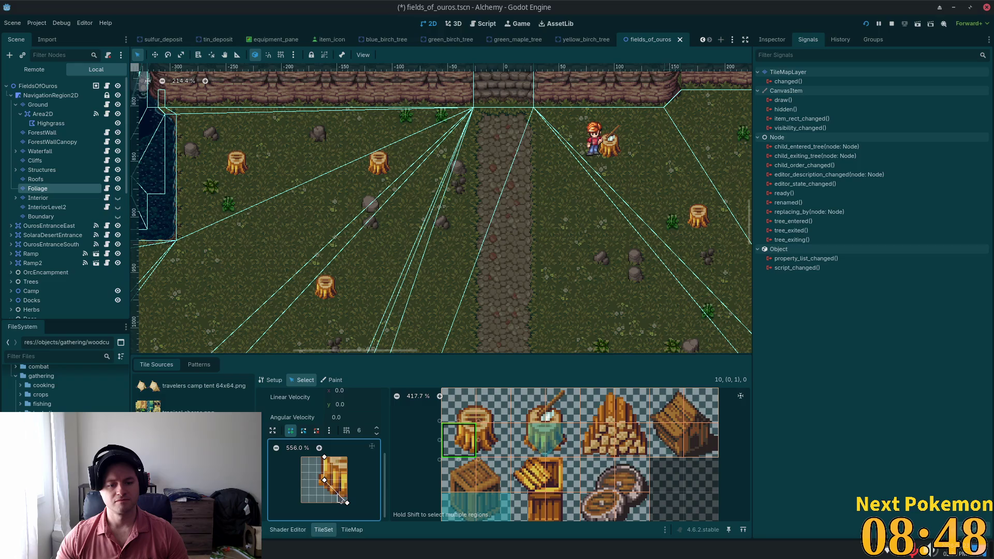
{"action": "left_click", "coordinate": [324, 457]}
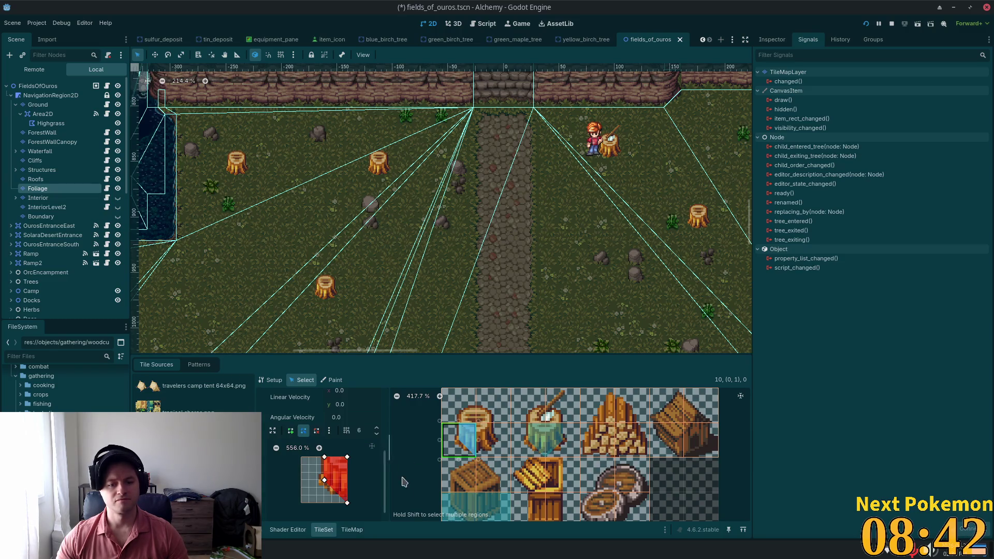
{"action": "left_click", "coordinate": [493, 448]}
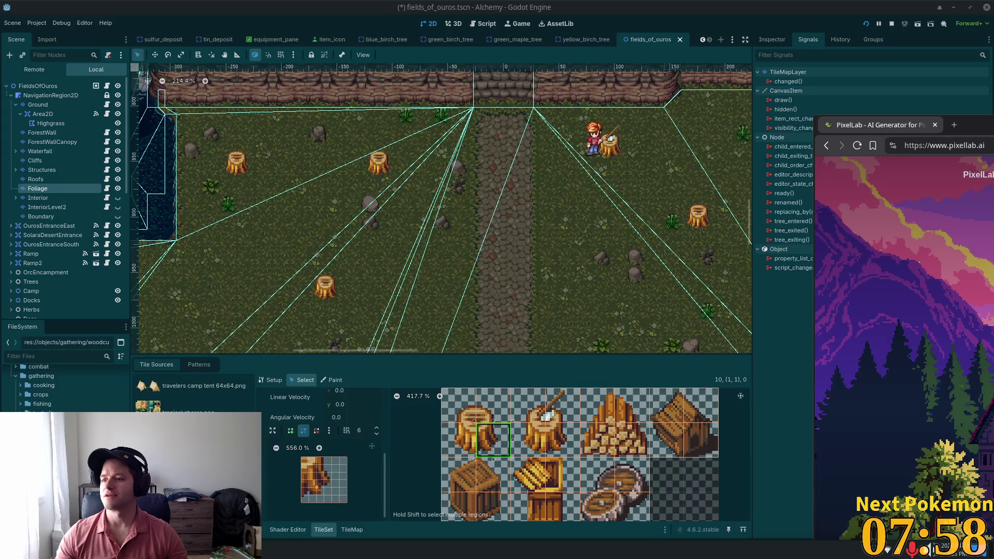
Bring the PixelLab browser window in, maximize it, then switch to the phpMyAdmin window.
{"action": "left_click_drag", "start_coordinate": [993, 119], "coordinate": [715, 119]}
{"action": "double_click", "coordinate": [715, 119]}
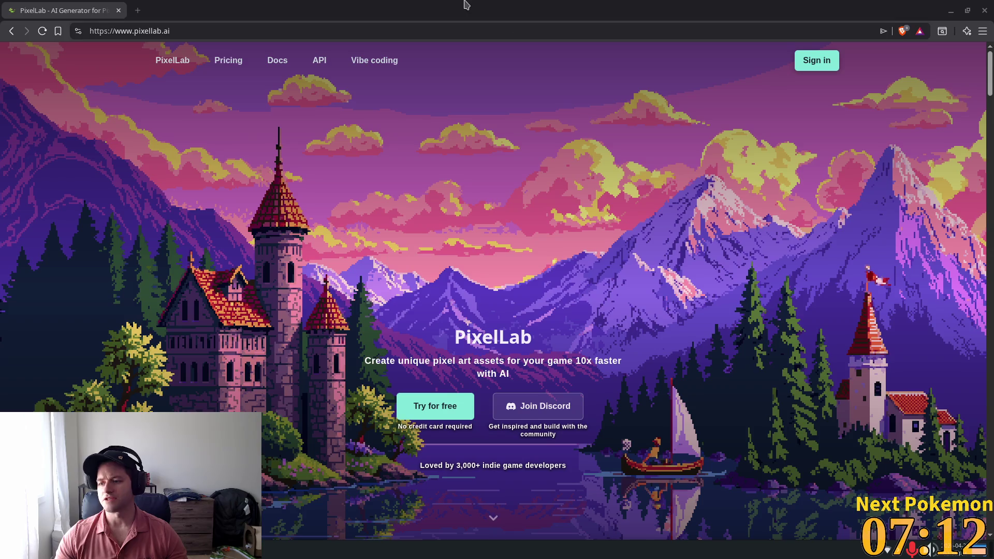
{"action": "key", "text": "alt+Tab"}
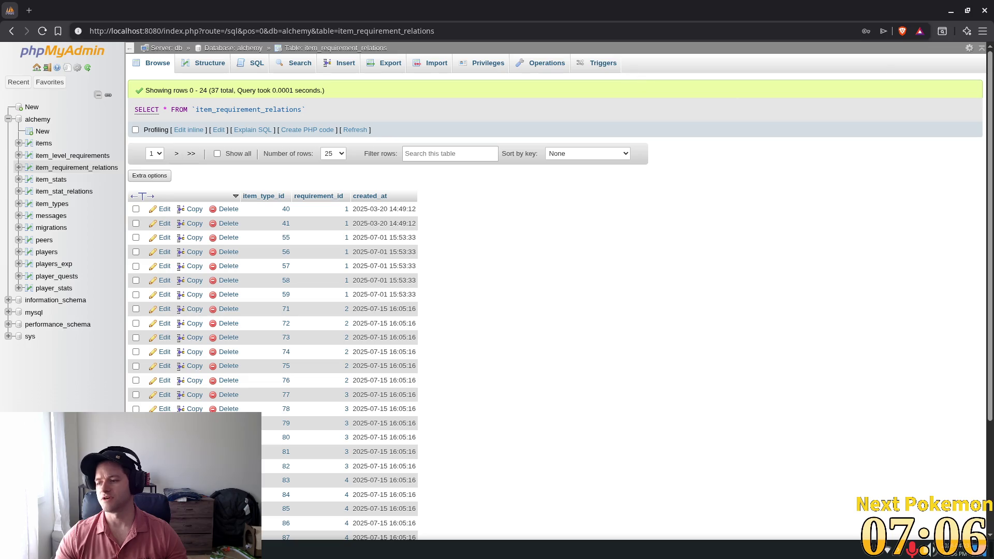
Switch from phpMyAdmin back to Godot's TileSet editor for the stump tiles.
{"action": "key", "text": "alt+Tab"}
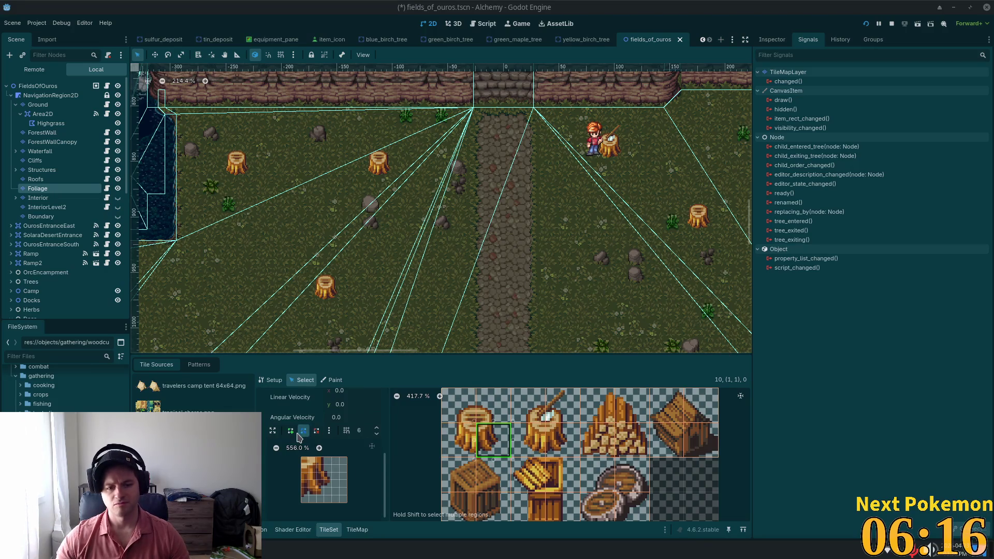
Draw a four-point collision polygon over stump tile (1, 1)'s left part and save the scene.
{"action": "left_click", "coordinate": [569, 444]}
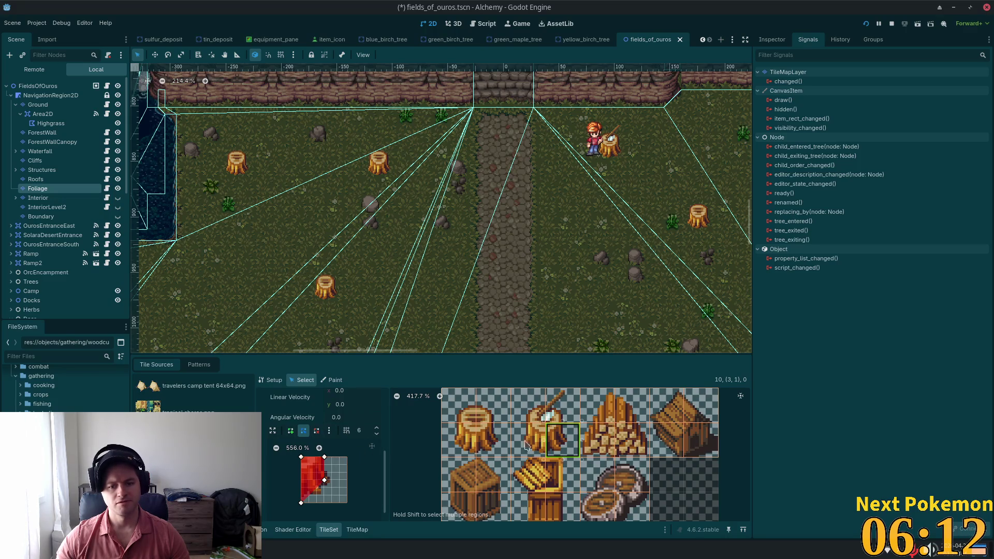
{"action": "left_click", "coordinate": [466, 421]}
{"action": "left_click", "coordinate": [491, 439]}
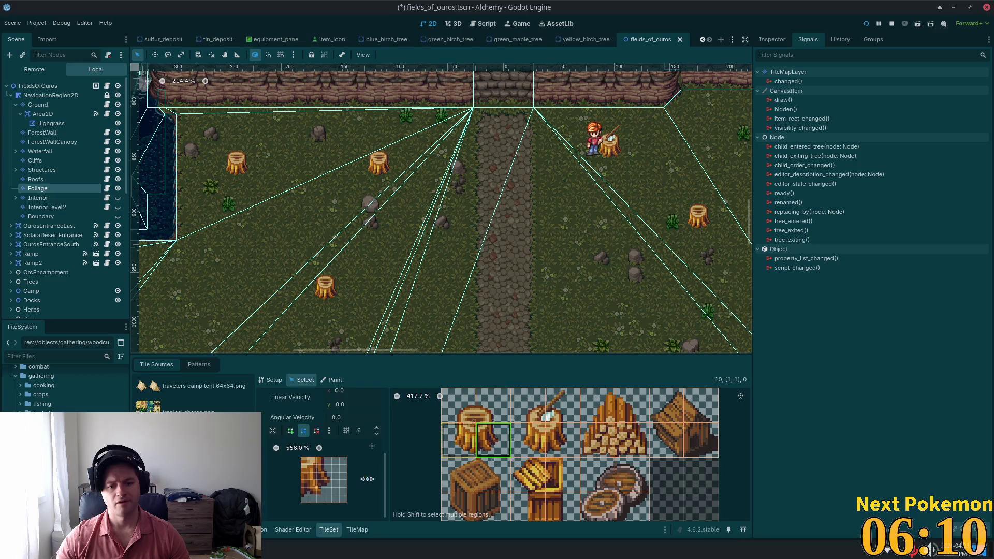
{"action": "left_click", "coordinate": [291, 432]}
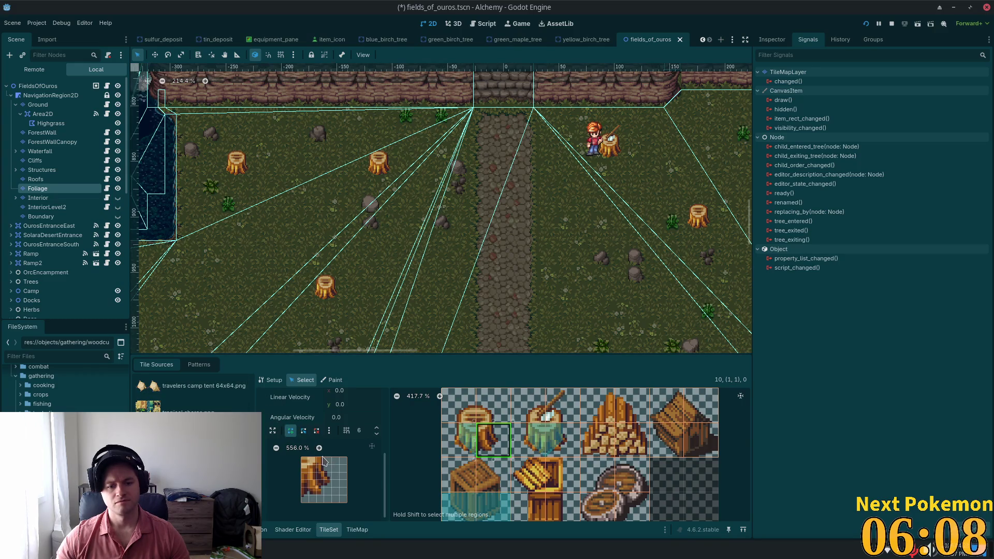
{"action": "left_click", "coordinate": [324, 457]}
{"action": "left_click", "coordinate": [324, 481]}
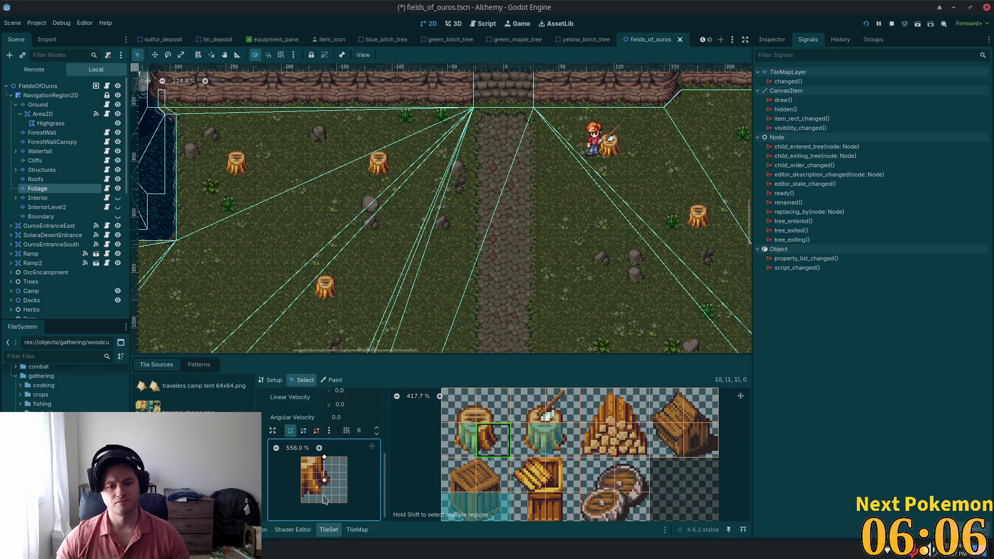
{"action": "left_click", "coordinate": [301, 503]}
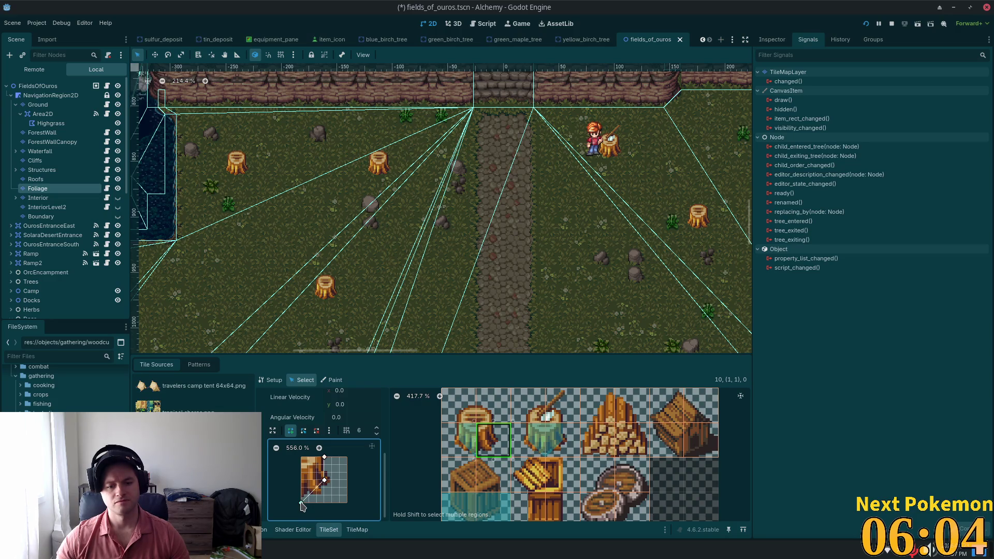
{"action": "left_click", "coordinate": [300, 457]}
{"action": "left_click", "coordinate": [324, 457]}
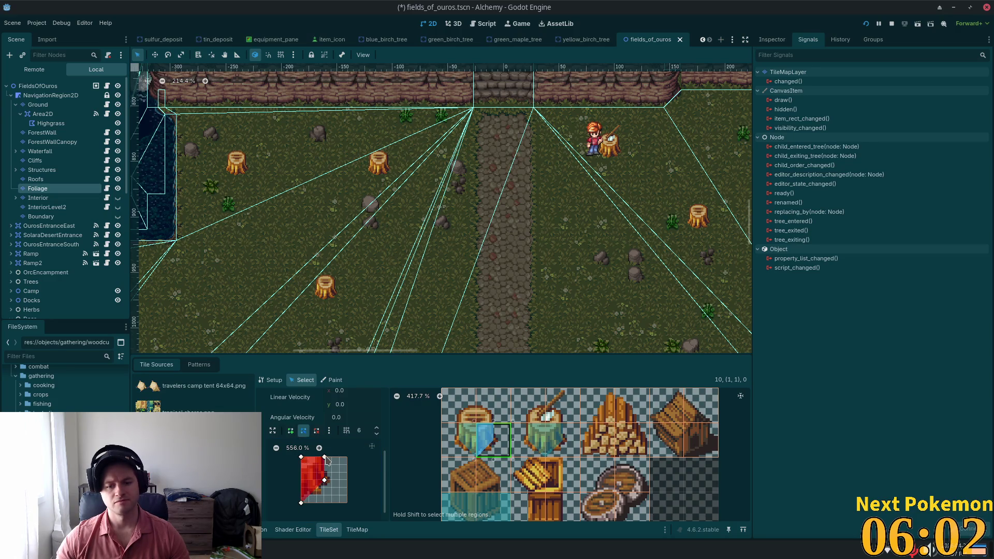
{"action": "key", "text": "ctrl+s"}
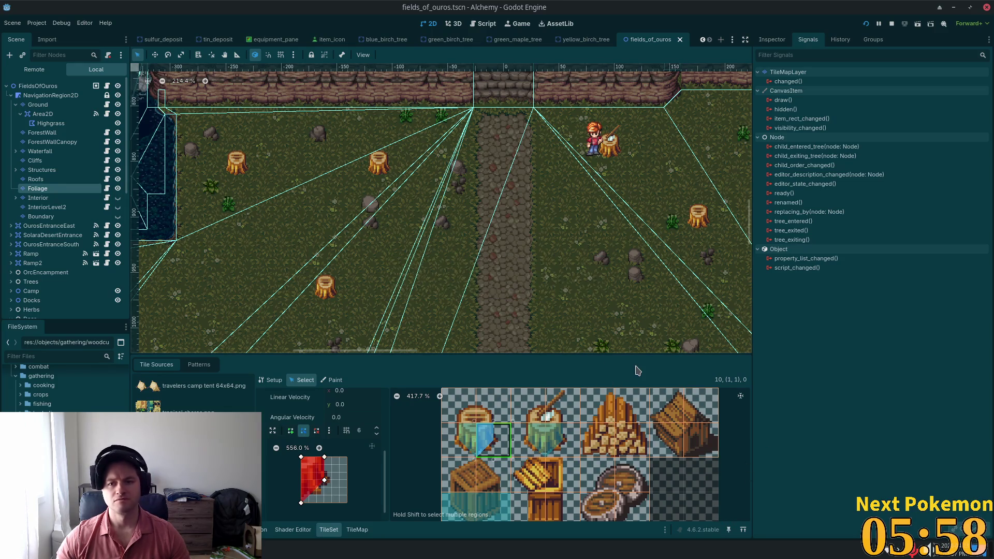
Launch the game, move its window aside and warp to Ouros town.
{"action": "key", "text": "F5"}
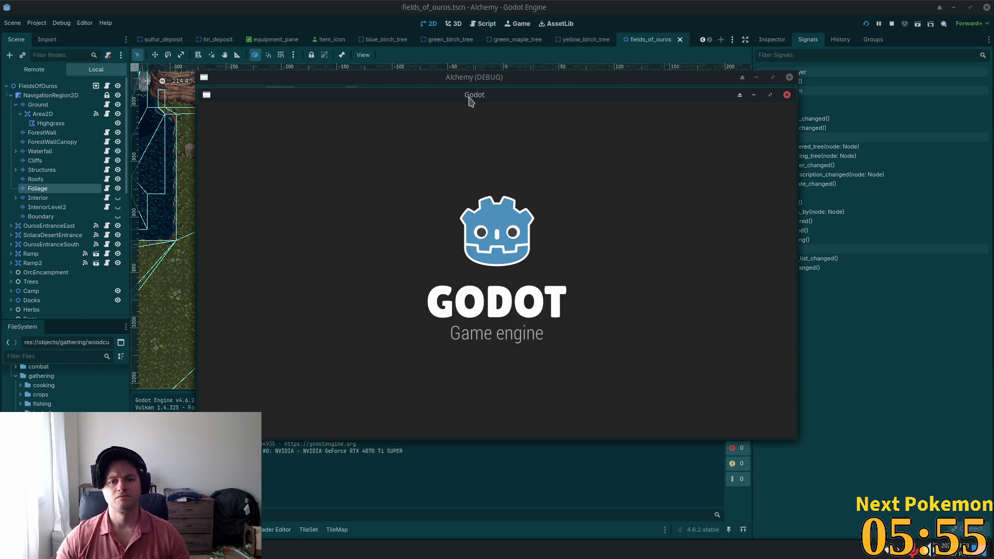
{"action": "left_click_drag", "start_coordinate": [468, 99], "coordinate": [338, 123]}
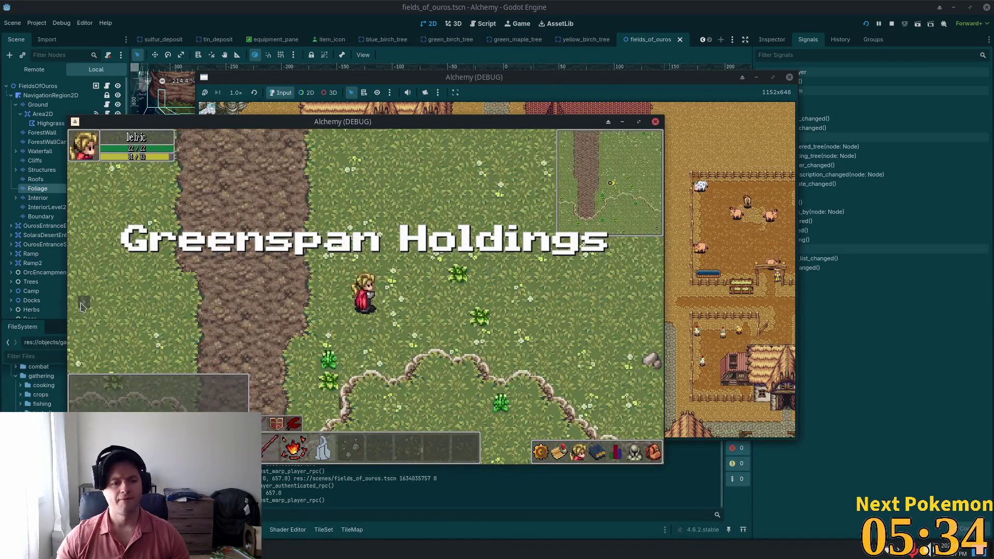
{"action": "left_click", "coordinate": [84, 302]}
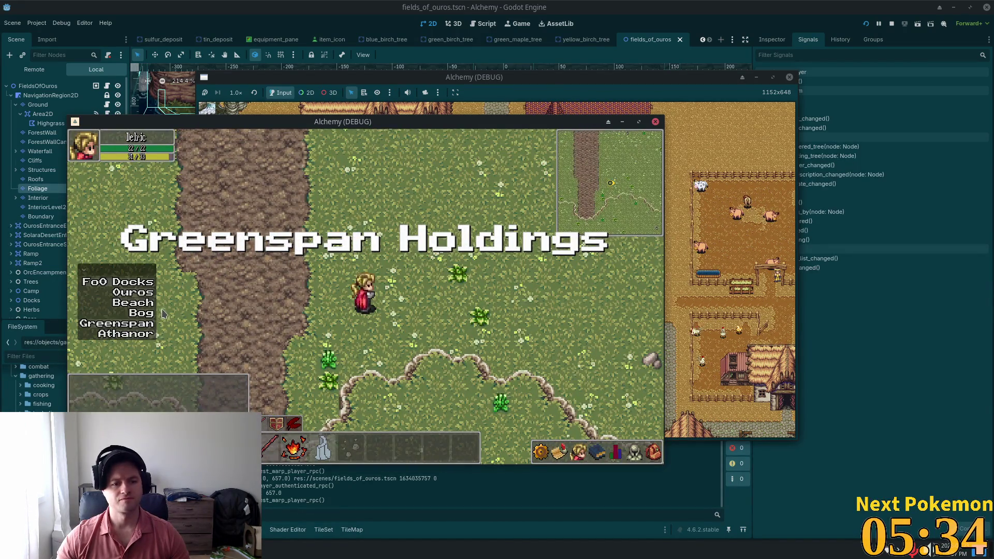
{"action": "left_click", "coordinate": [133, 292]}
Walk south into the Fields of Ouros and behind a stump to check sorting.
{"action": "key", "text": "Down"}
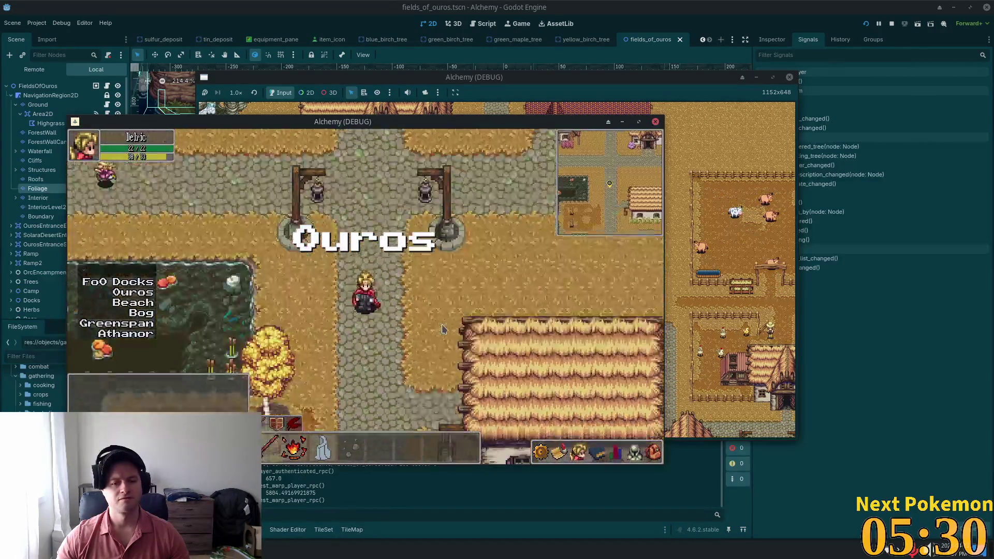
{"action": "key", "text": "Down"}
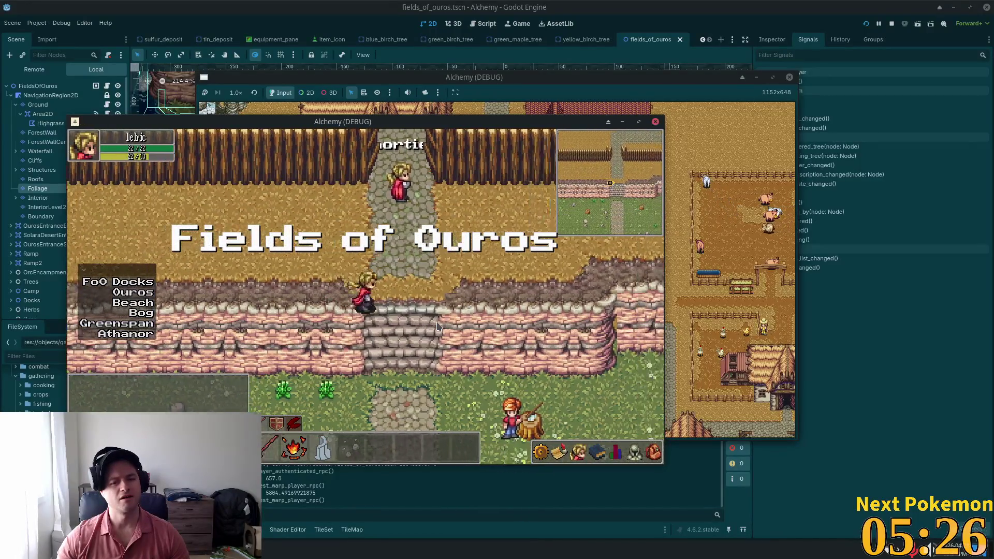
{"action": "mouse_move", "coordinate": [389, 121]}
{"action": "left_mouse_down"}
{"action": "mouse_move", "coordinate": [448, 156]}
{"action": "mouse_move", "coordinate": [660, 180]}
{"action": "left_mouse_up"}
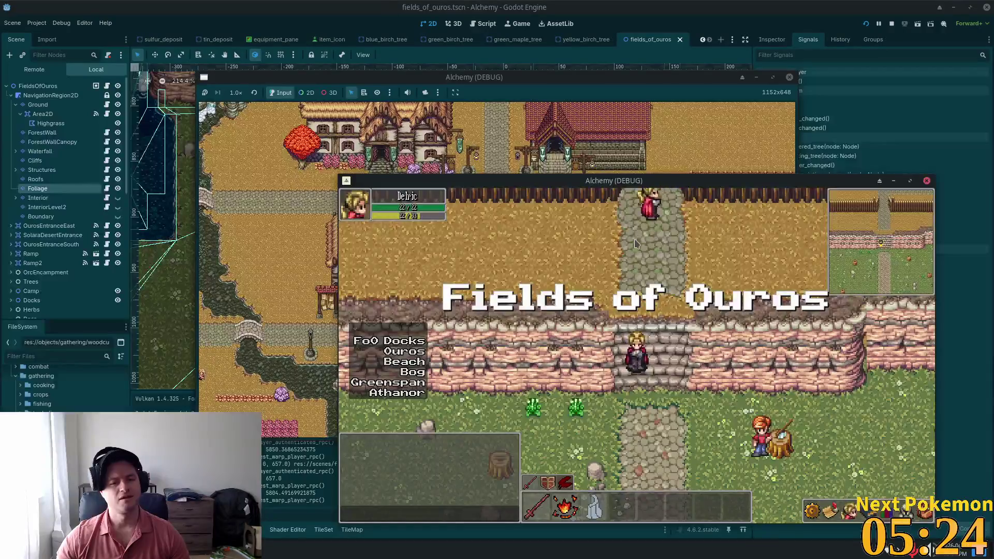
{"action": "key", "text": "Down"}
{"action": "key", "text": "Left"}
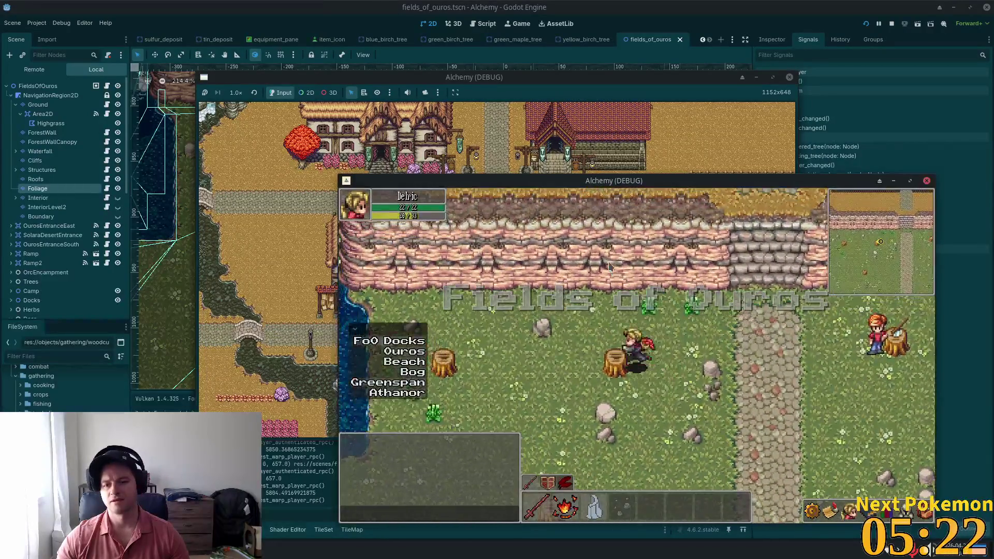
{"action": "key", "text": "Up"}
{"action": "key", "text": "Left"}
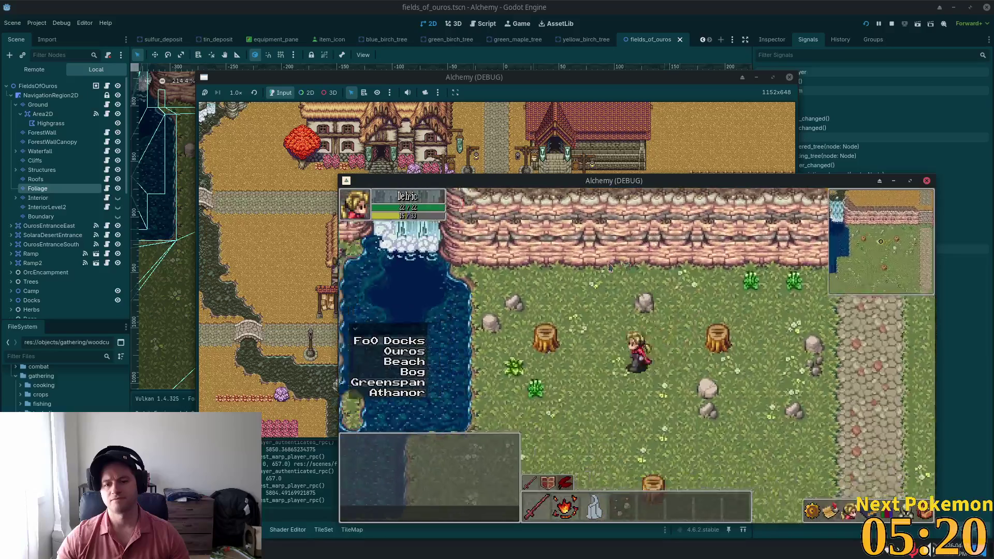
{"action": "key", "text": "Up"}
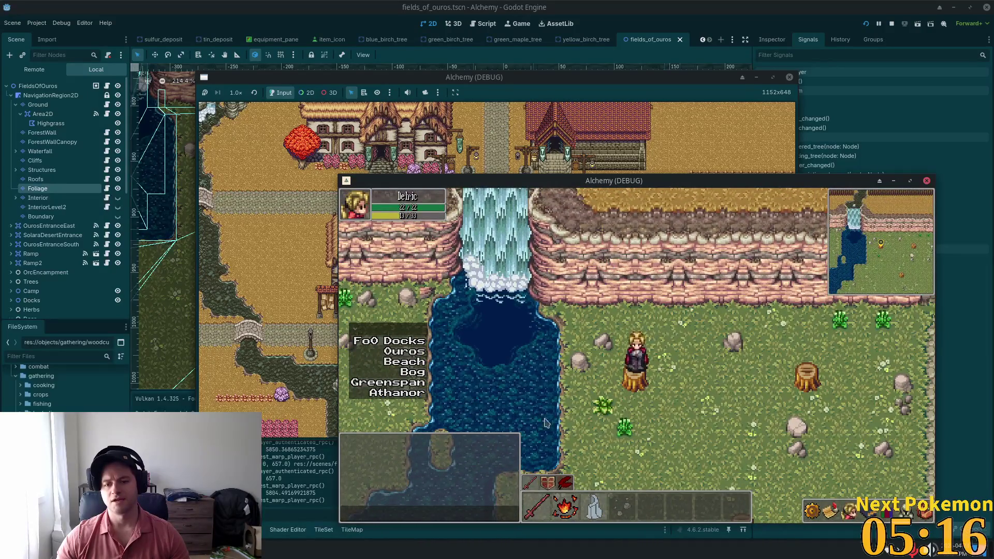
Close the game, select the axe stump's top tiles and open their Z Index field.
{"action": "key", "text": "F8"}
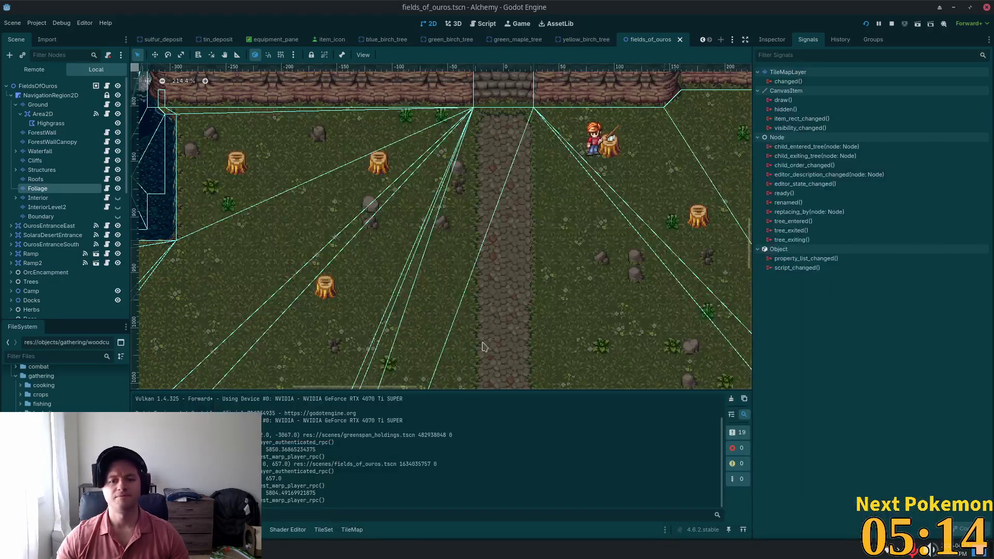
{"action": "left_click", "coordinate": [352, 529]}
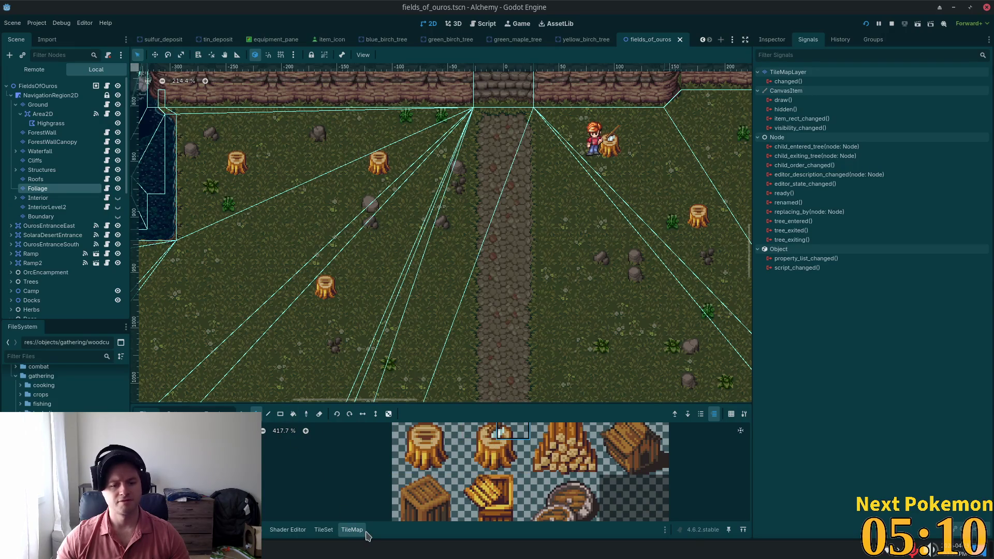
{"action": "left_click", "coordinate": [323, 530]}
{"action": "mouse_move", "coordinate": [493, 440]}
{"action": "left_mouse_down"}
{"action": "mouse_move", "coordinate": [493, 408]}
{"action": "mouse_move", "coordinate": [562, 406]}
{"action": "left_mouse_up"}
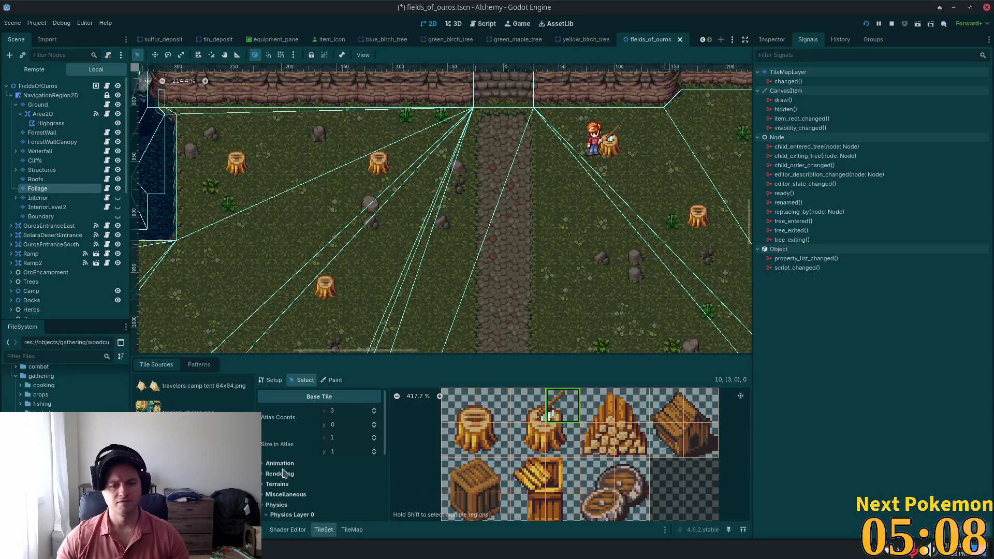
{"action": "scroll", "coordinate": [329, 434], "scroll_direction": "down", "scroll_amount": 2}
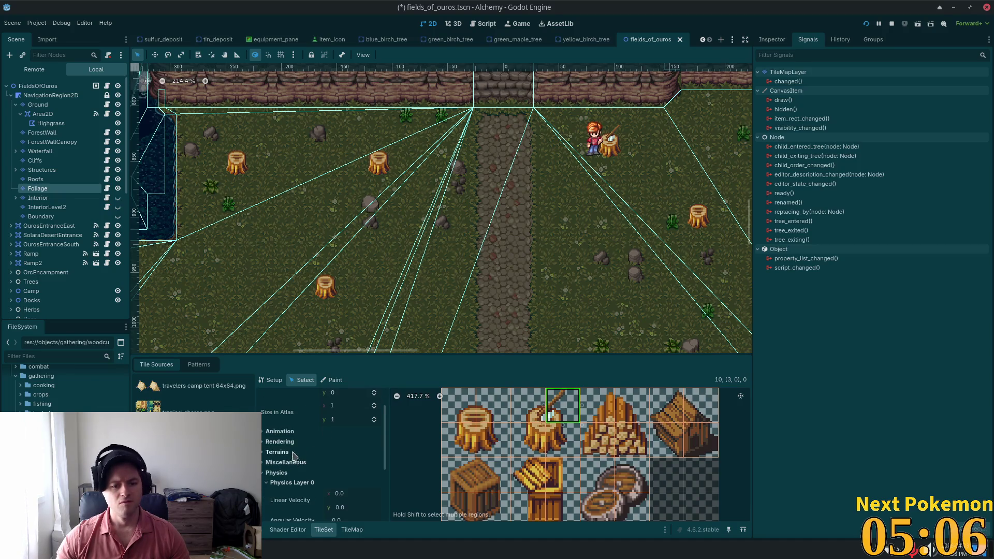
{"action": "left_click", "coordinate": [280, 441]}
{"action": "scroll", "coordinate": [367, 463], "scroll_direction": "down", "scroll_amount": 1}
{"action": "scroll", "coordinate": [367, 462], "scroll_direction": "down", "scroll_amount": 1}
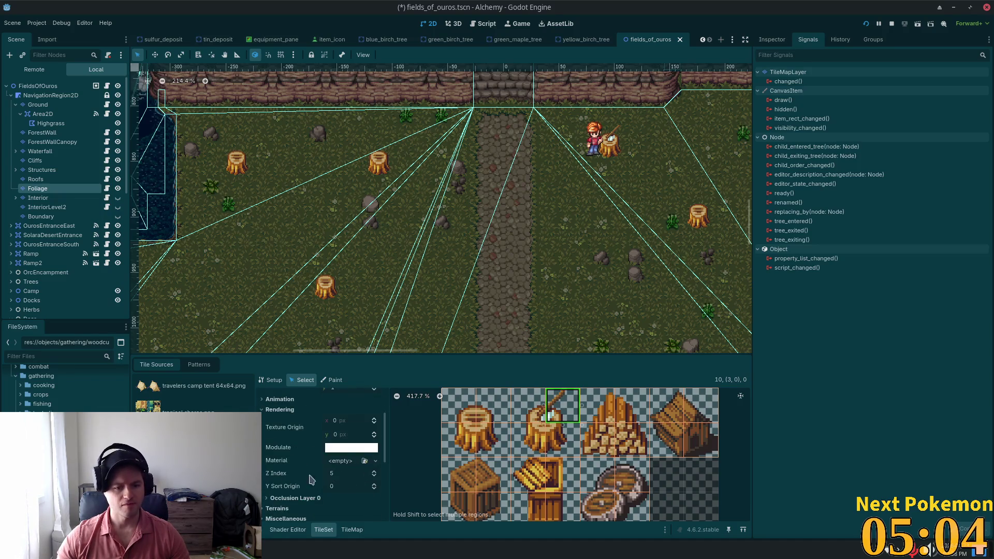
{"action": "left_click", "coordinate": [349, 474]}
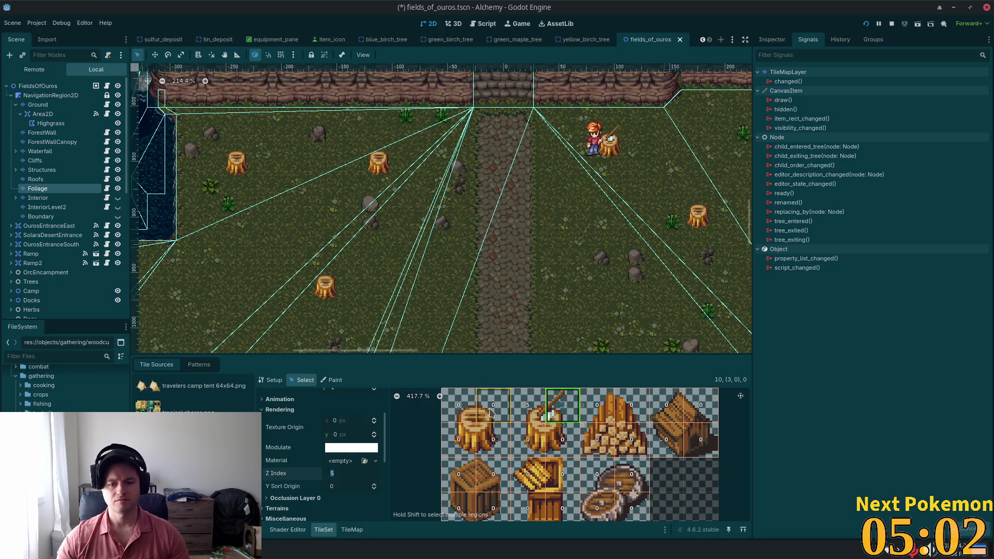
Set Z Index 5 on the left stump's top cells and save the scene.
{"action": "left_click_drag", "start_coordinate": [458, 407], "coordinate": [492, 406]}
{"action": "scroll", "coordinate": [342, 474], "scroll_direction": "down", "scroll_amount": 1}
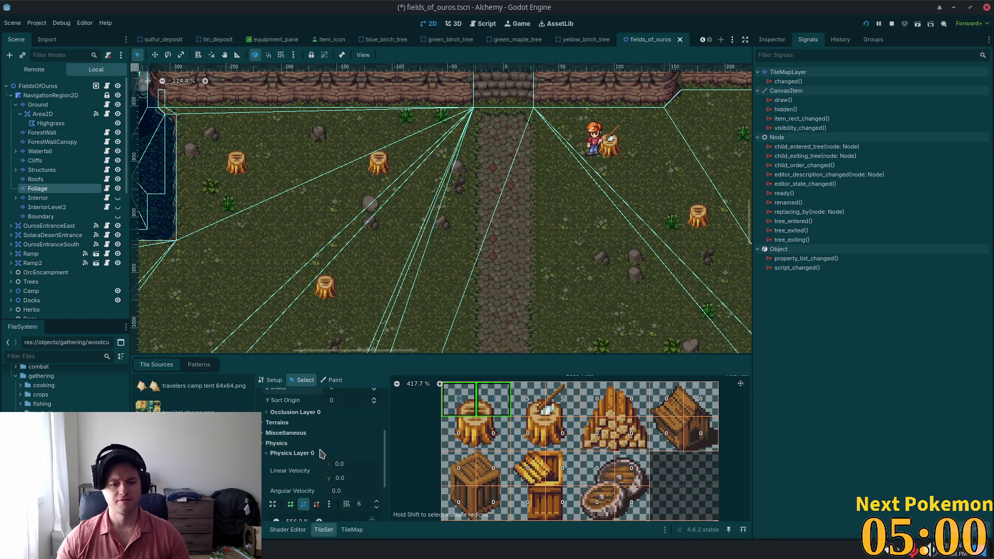
{"action": "scroll", "coordinate": [357, 460], "scroll_direction": "up", "scroll_amount": 2}
{"action": "type", "text": "5"}
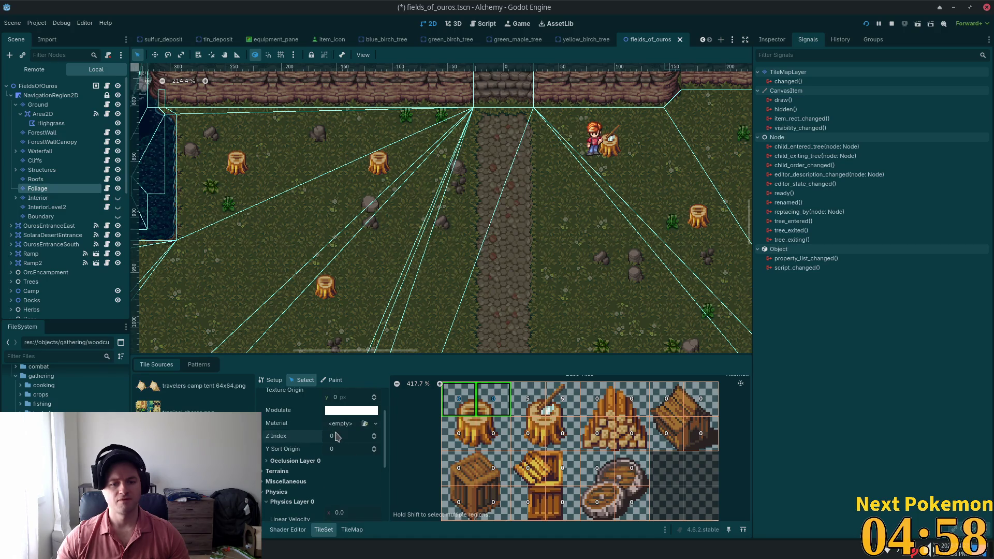
{"action": "key", "text": "Tab"}
{"action": "key", "text": "ctrl+s"}
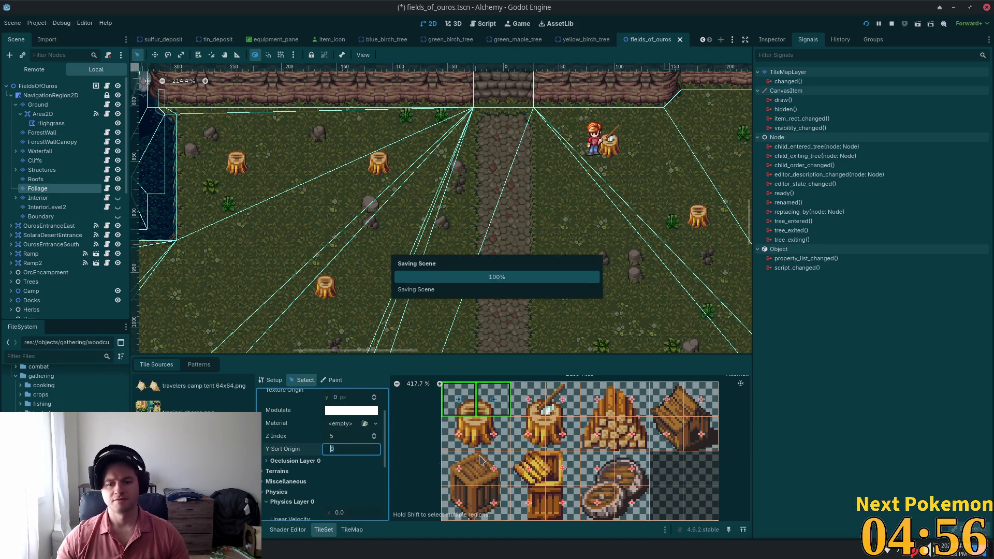
Check both axe stump halves' Z Index values on the atlas and relaunch the game.
{"action": "left_click", "coordinate": [563, 435]}
{"action": "left_click", "coordinate": [561, 406]}
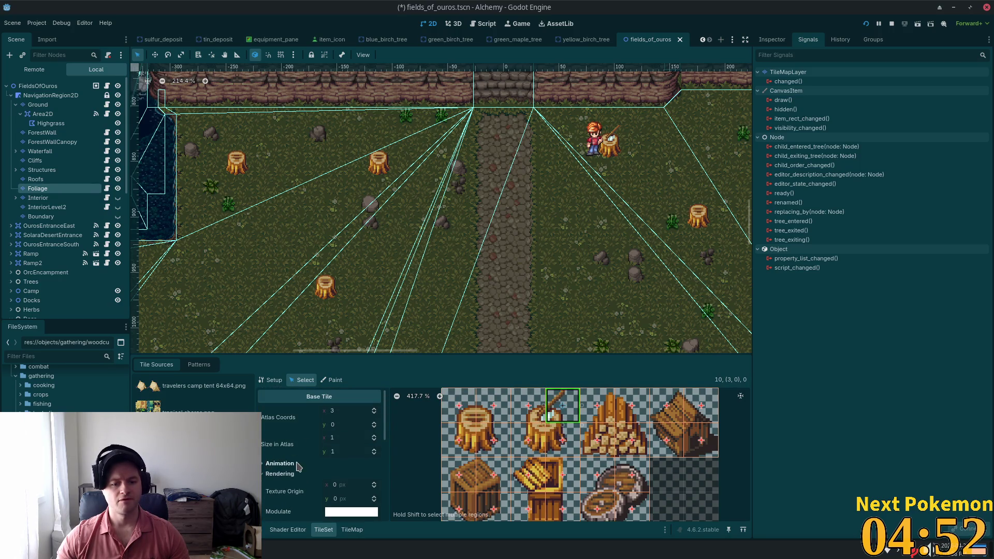
{"action": "left_click", "coordinate": [272, 491]}
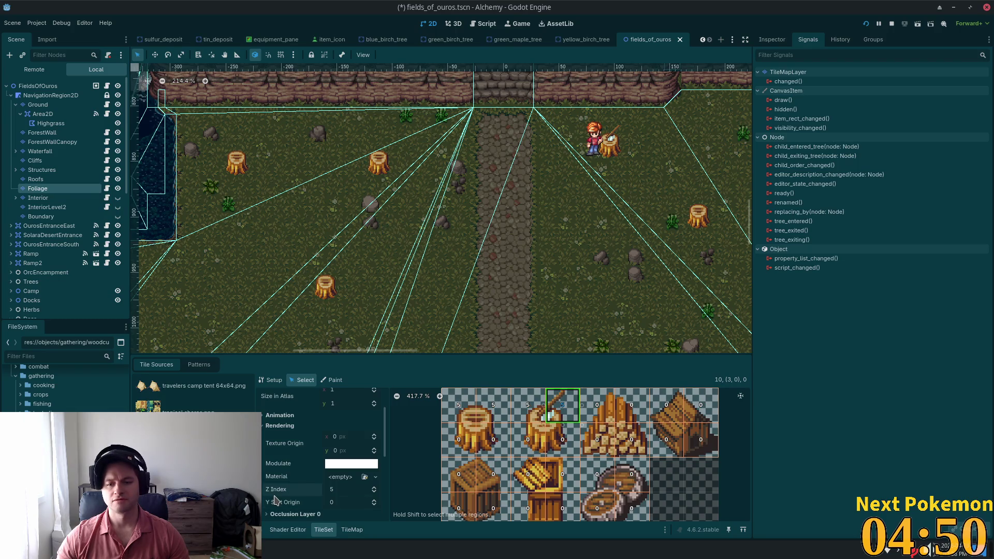
{"action": "key", "text": "F5"}
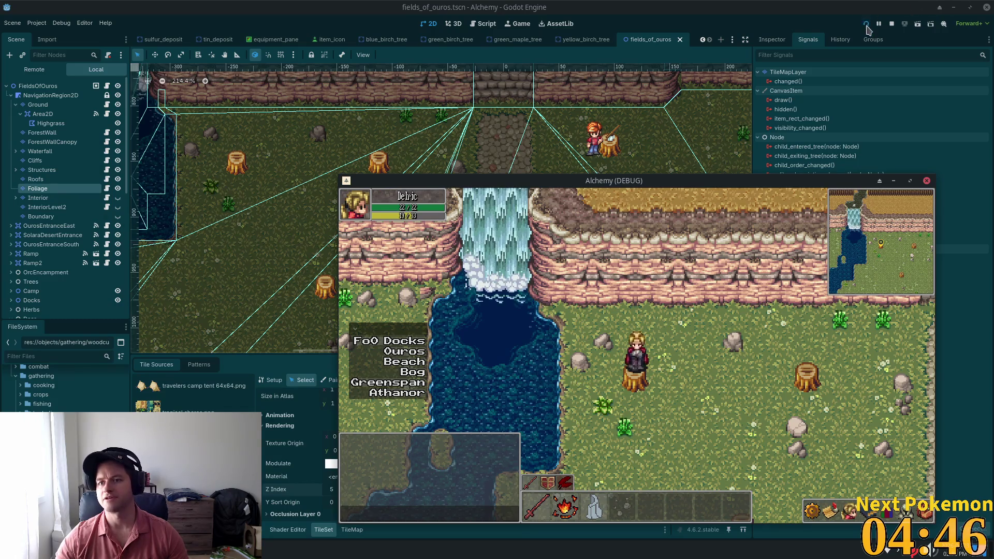
Walk down into the field and back and forth past the tree stumps, testing collision and overlap.
{"action": "key", "text": "F8"}
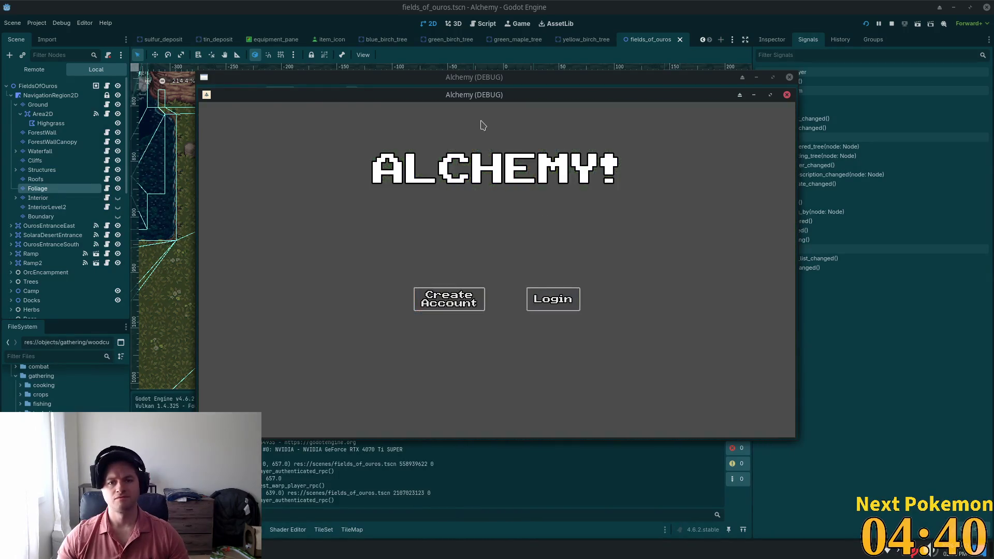
{"action": "key", "text": "Down"}
{"action": "key", "text": "Down"}
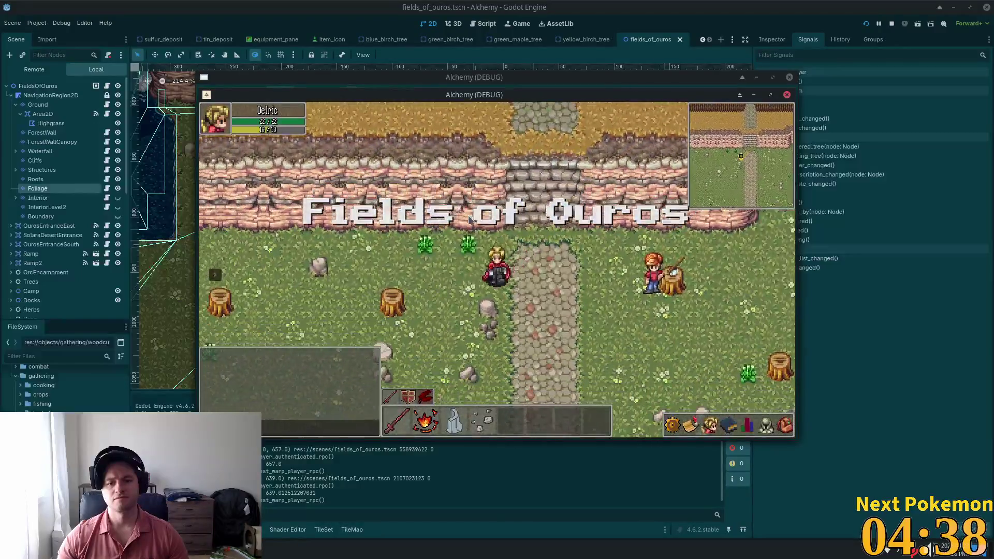
{"action": "key", "text": "Down"}
{"action": "key", "text": "Left"}
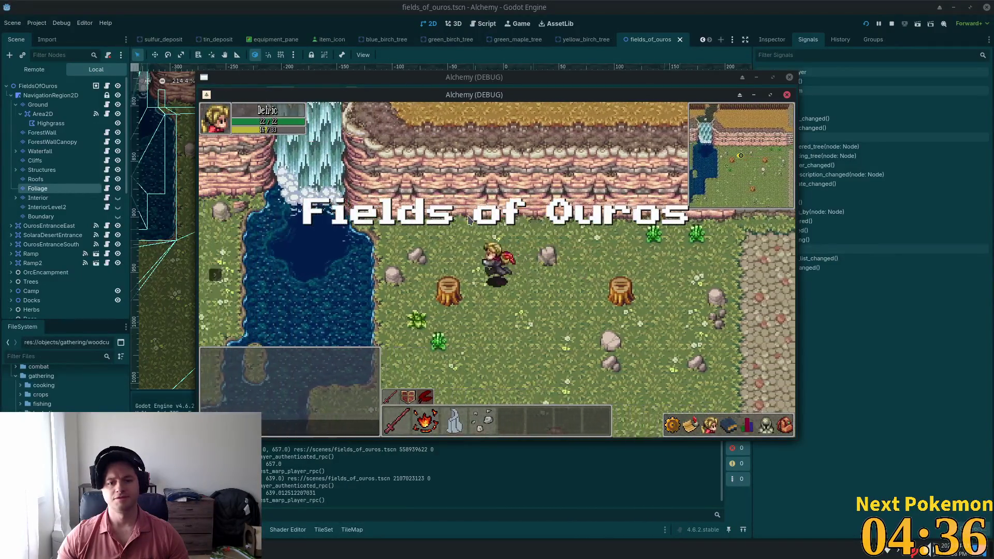
{"action": "key", "text": "Right"}
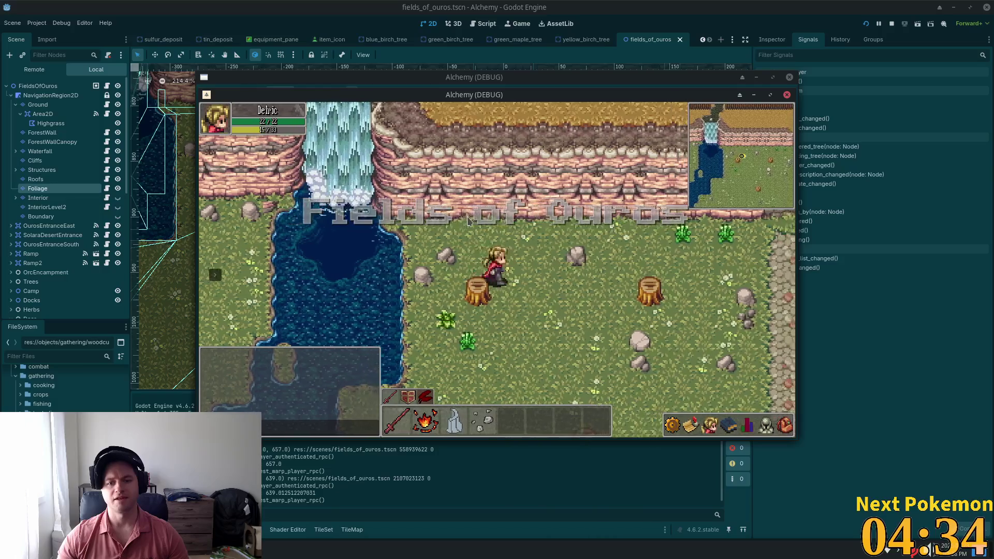
{"action": "key", "text": "Left"}
{"action": "key", "text": "Right"}
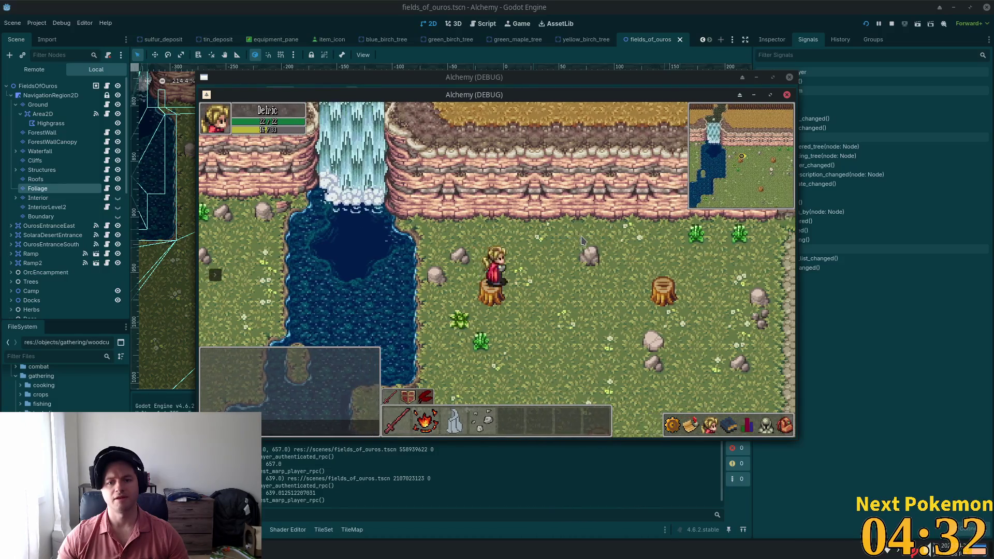
{"action": "key", "text": "Right"}
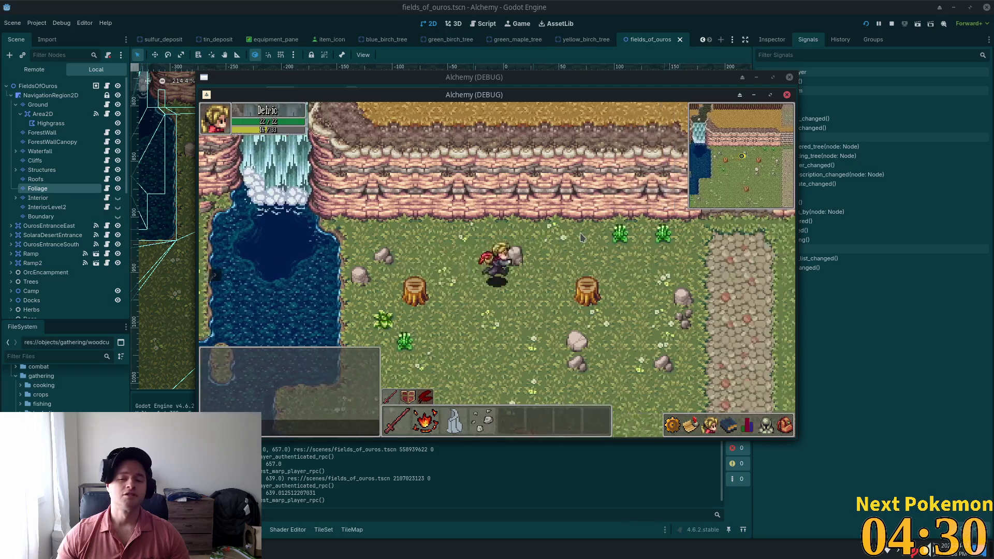
{"action": "key", "text": "Right"}
{"action": "key", "text": "Up"}
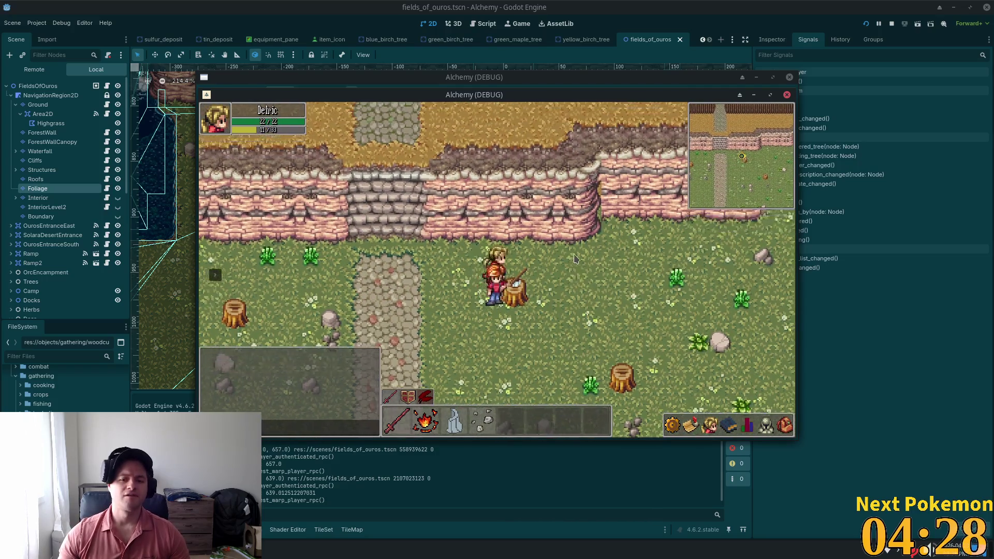
{"action": "key", "text": "Right"}
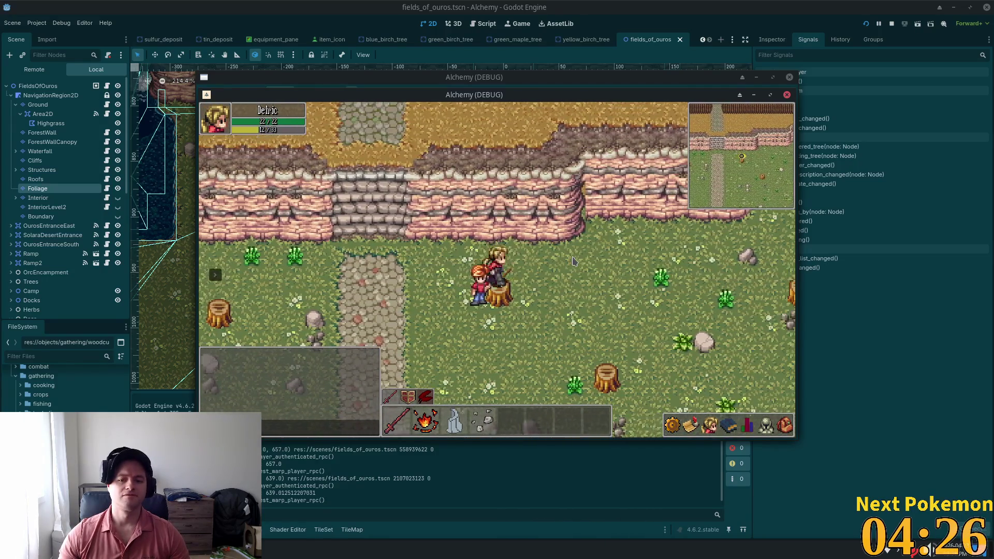
{"action": "key", "text": "Left"}
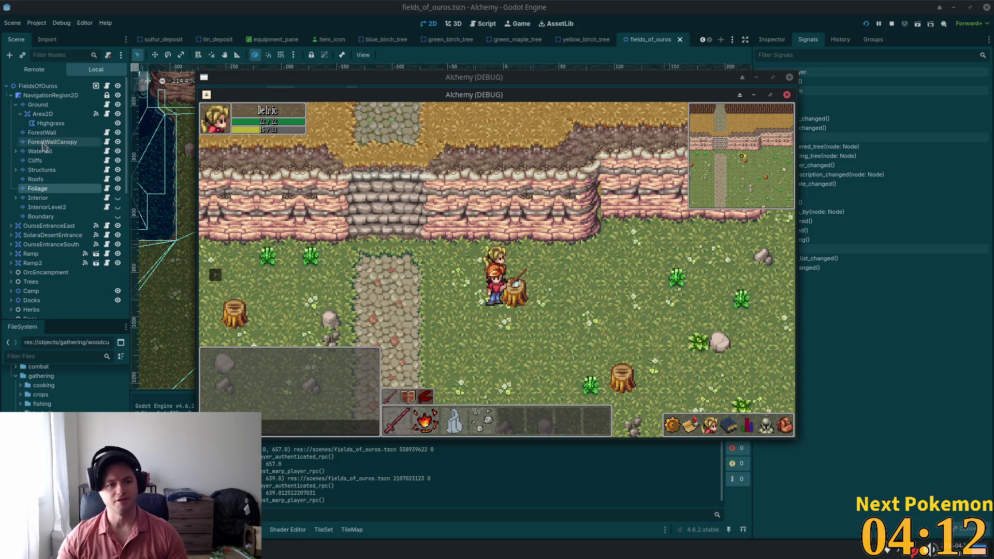
Stop the game, set the Foliage layer's Z Index to 10, and relaunch with F5.
{"action": "key", "text": "F8"}
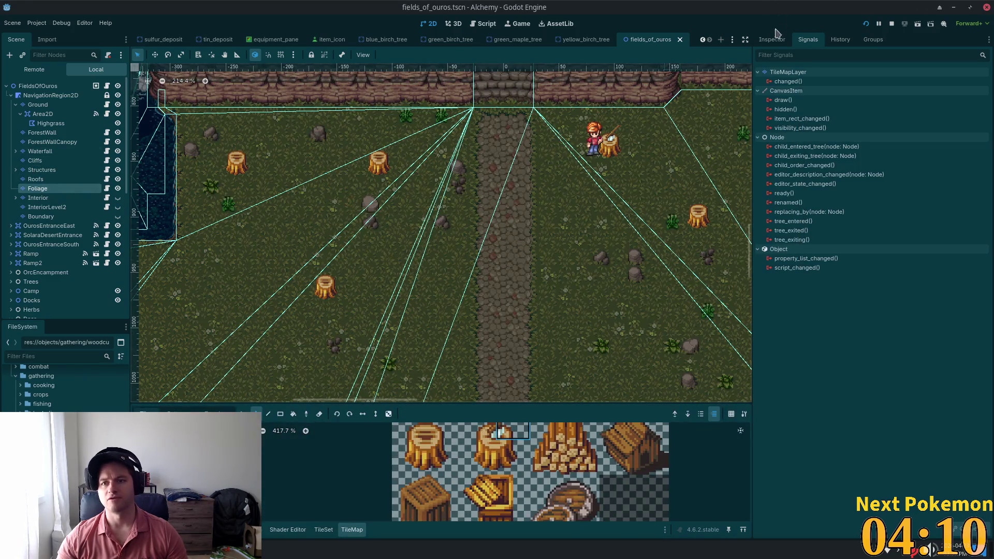
{"action": "left_click", "coordinate": [771, 40]}
{"action": "left_click", "coordinate": [906, 264]}
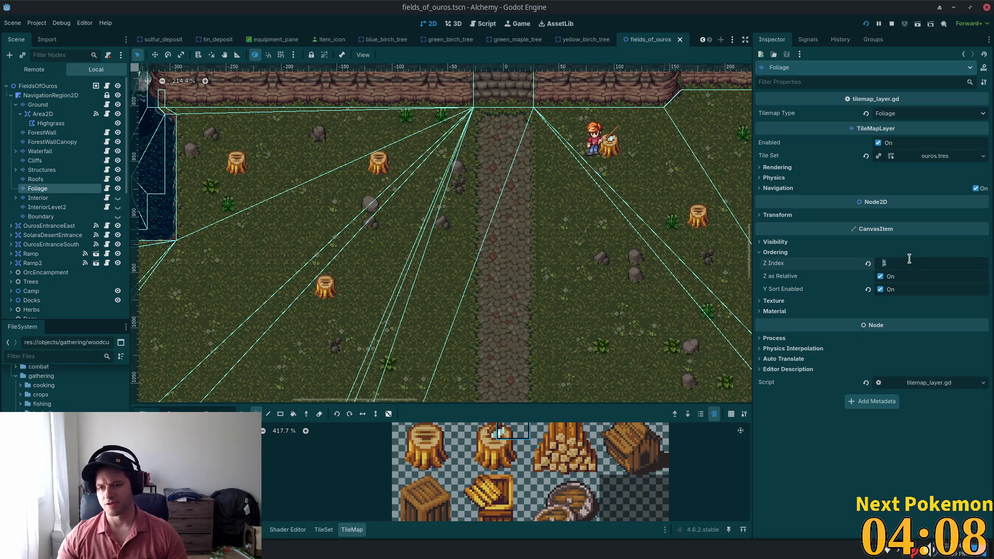
{"action": "type", "text": "0"}
{"action": "key", "text": "Tab"}
{"action": "key", "text": "F5"}
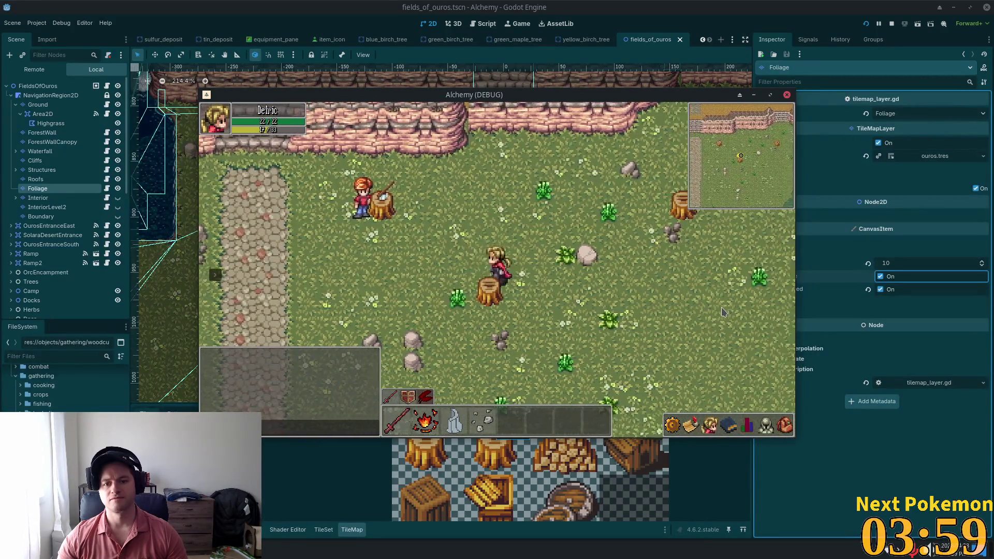
Walk the player down through the field past the stumps, briefly toggling the quests and friends panels.
{"action": "key", "text": "Down"}
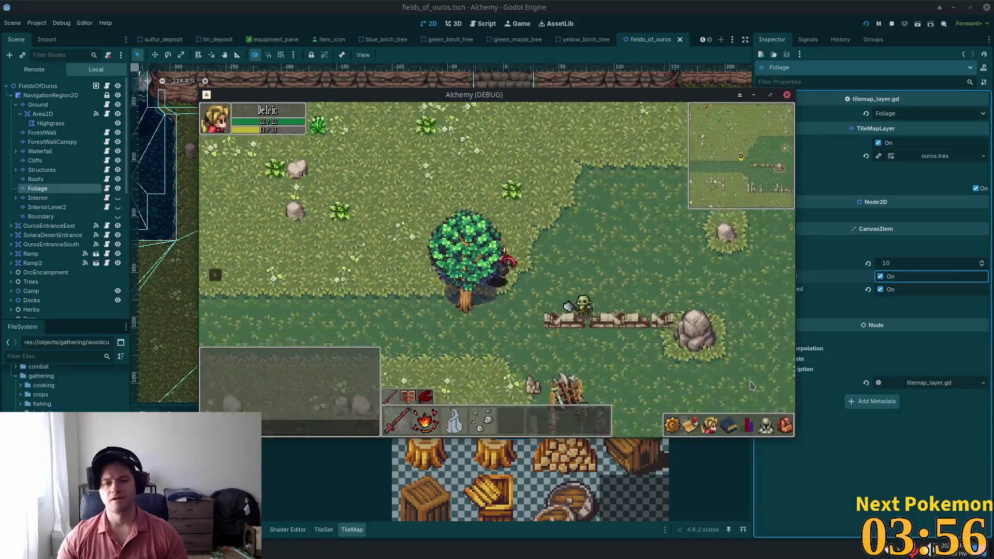
{"action": "key", "text": "q"}
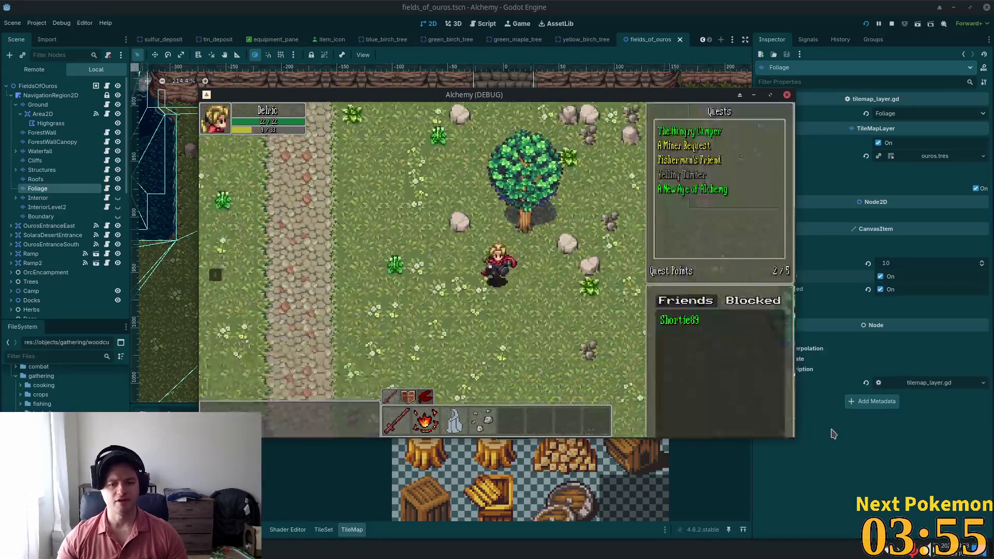
{"action": "key", "text": "q"}
{"action": "key", "text": "Right"}
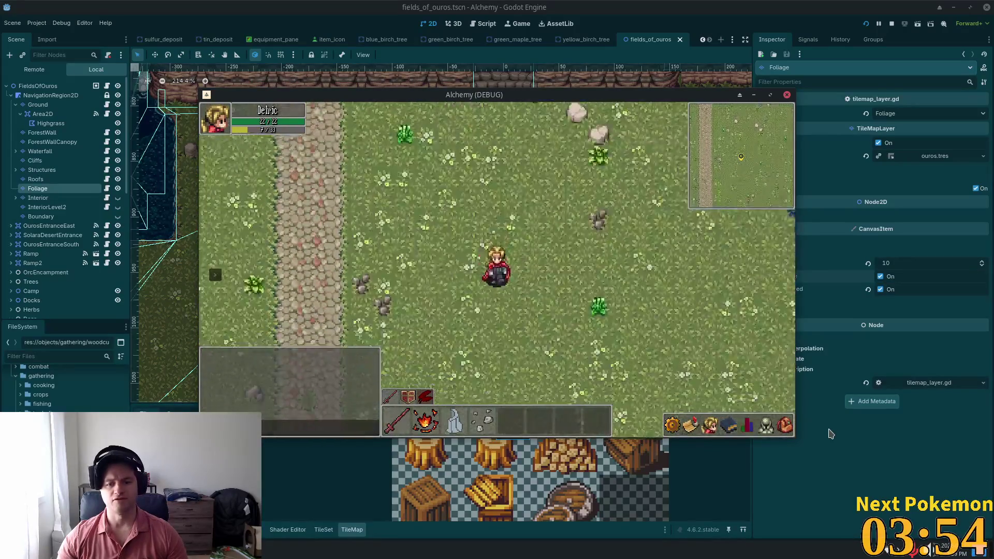
{"action": "key", "text": "Up"}
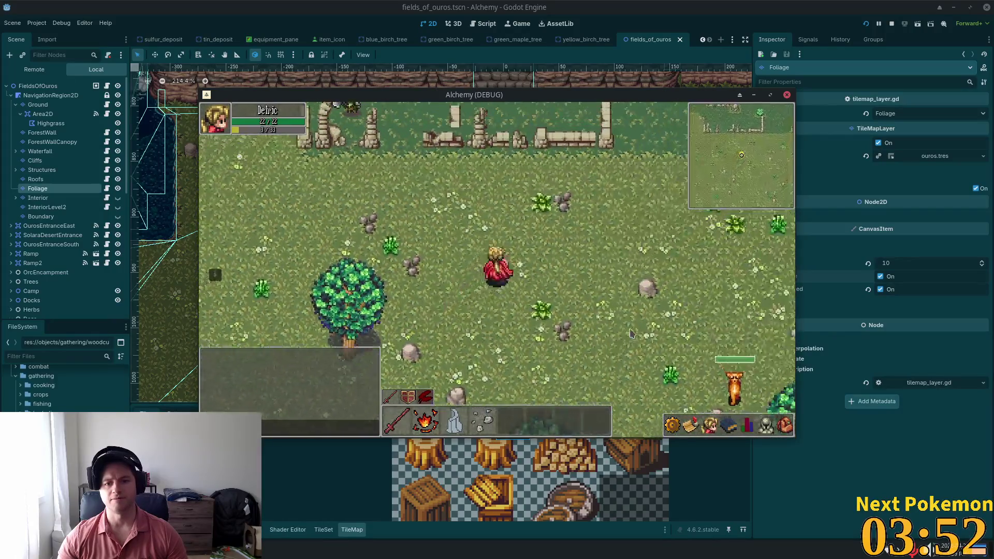
Walk up through the grassland past the deer and pig, then into the tall grass by the palisade.
{"action": "key", "text": "Up"}
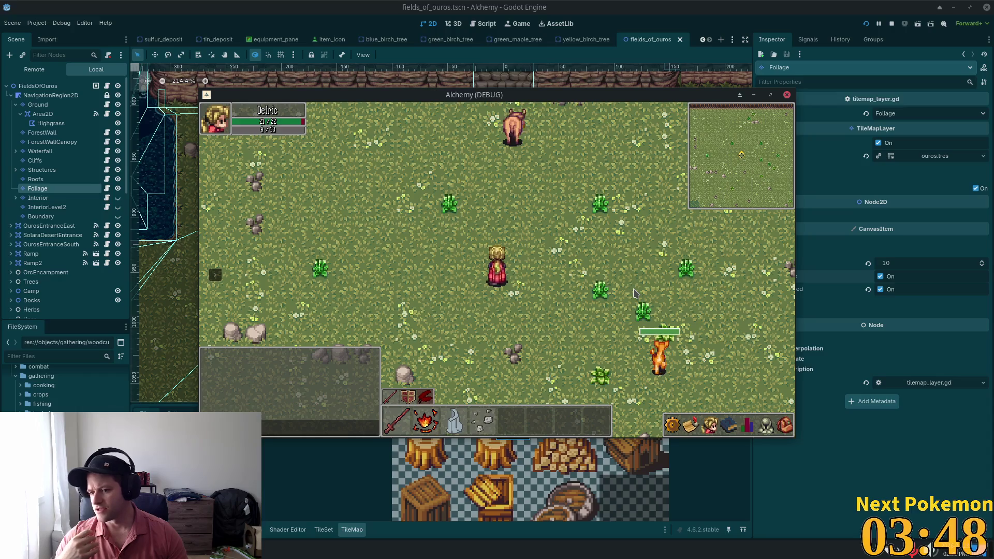
{"action": "key", "text": "Right"}
{"action": "key", "text": "Up"}
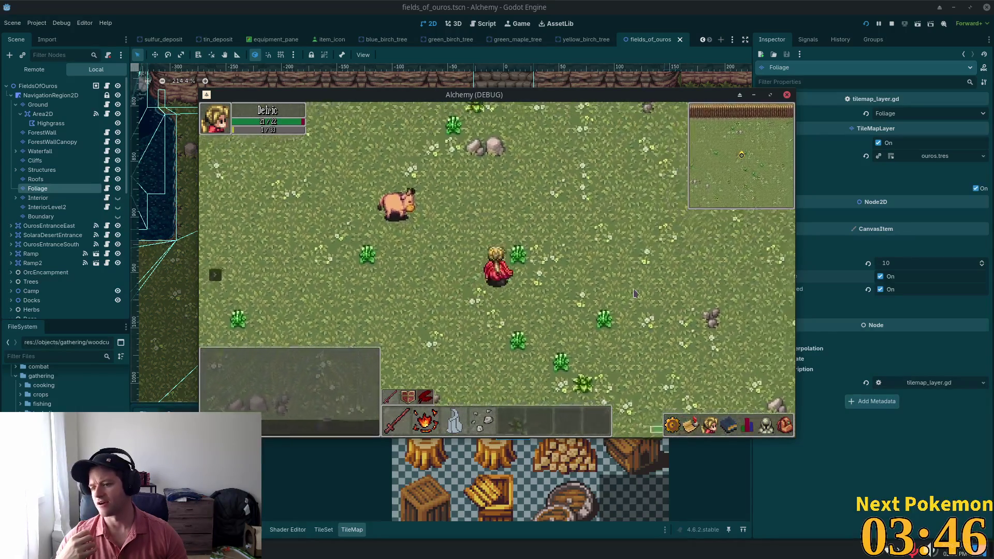
{"action": "key", "text": "Right"}
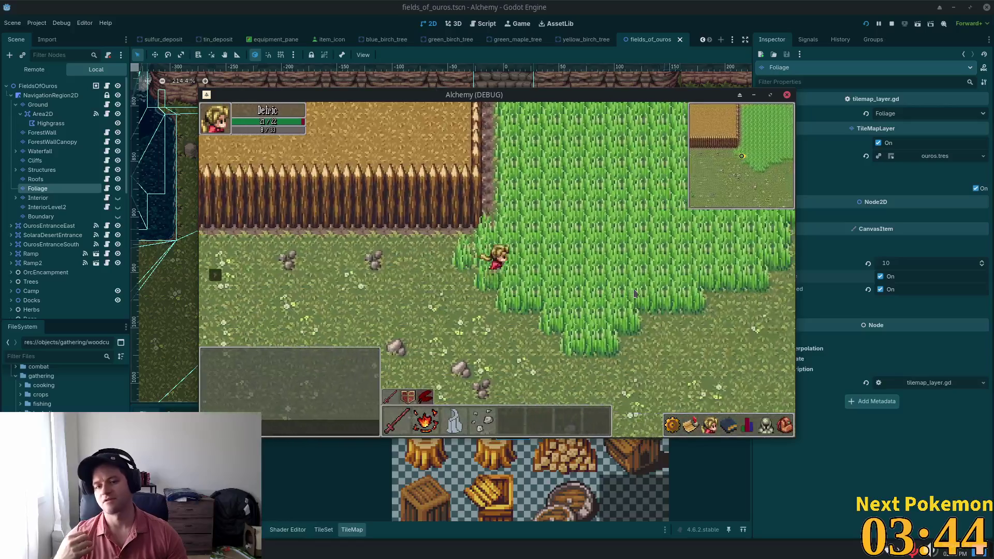
{"action": "key", "text": "Down"}
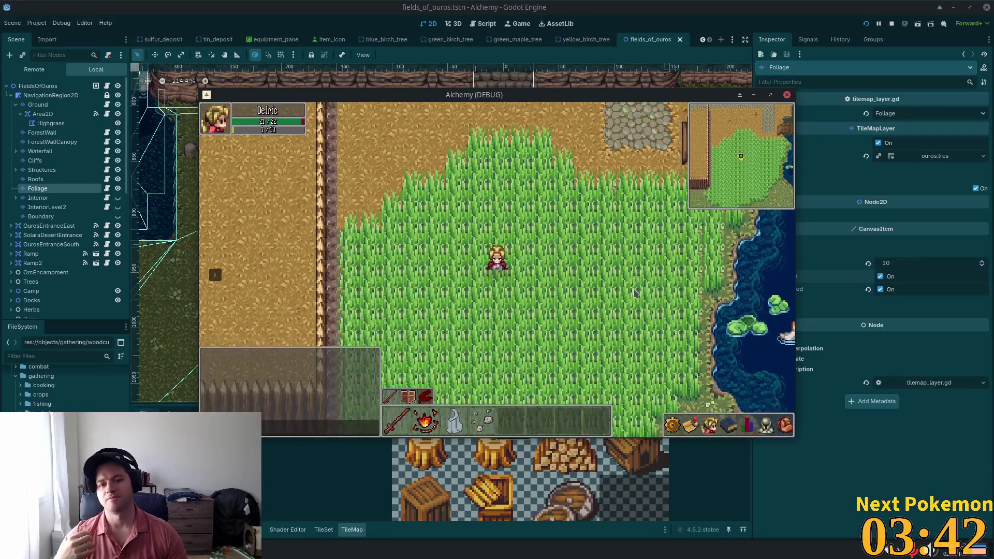
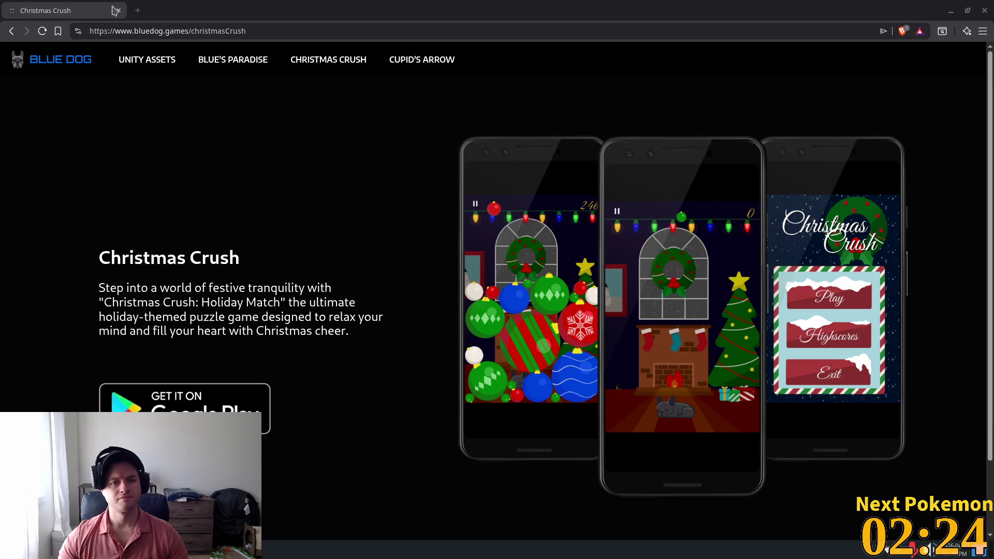
Scroll the Christmas Crush page, then switch back to the Godot editor running Alchemy.
{"action": "scroll", "coordinate": [352, 292], "scroll_direction": "down", "scroll_amount": 3}
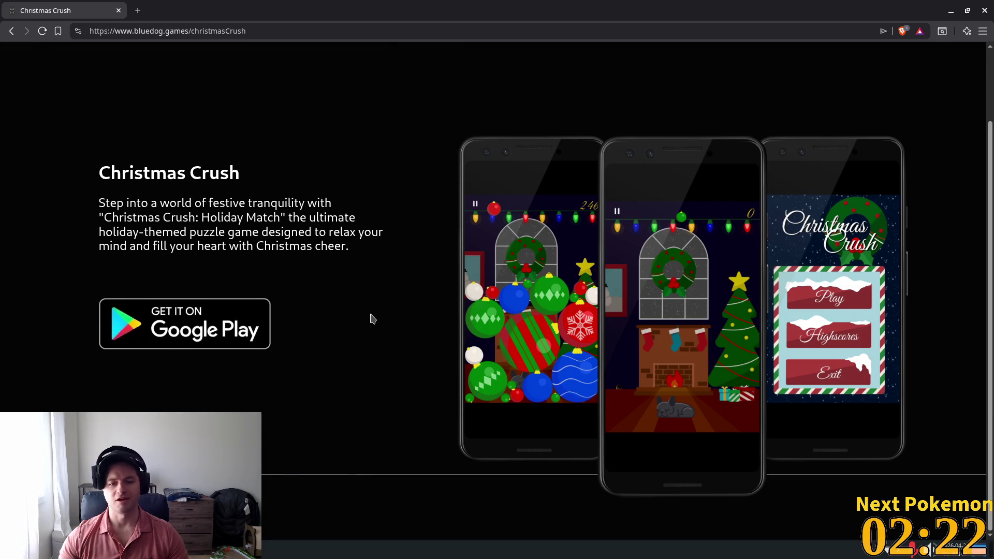
{"action": "scroll", "coordinate": [372, 316], "scroll_direction": "up", "scroll_amount": 3}
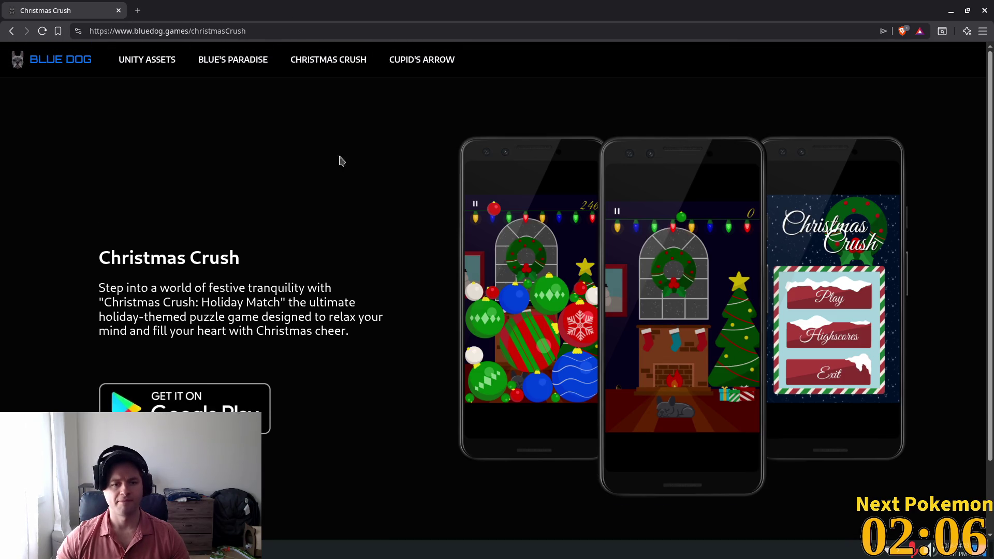
{"action": "left_click", "coordinate": [984, 10]}
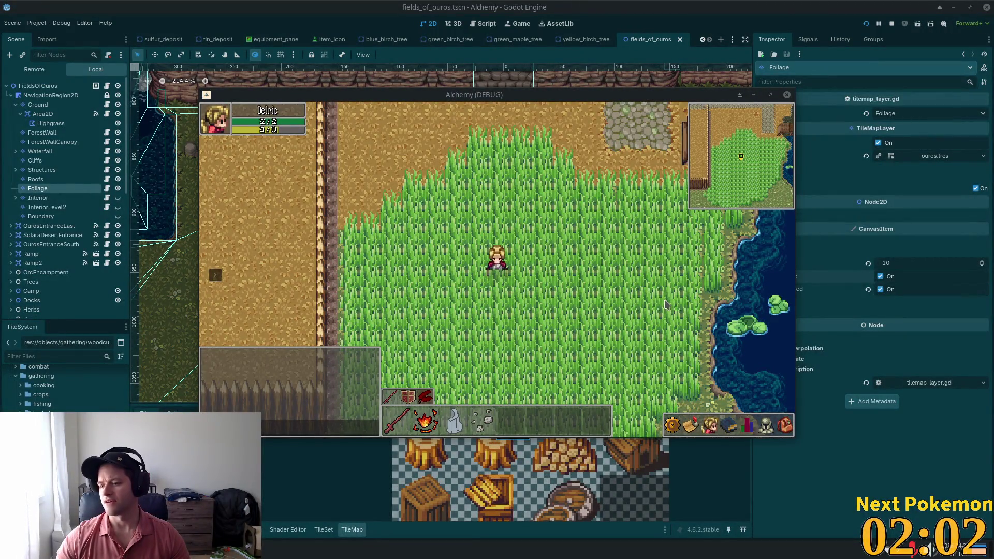
Walk the character out of the tall grass, down-right and south across the field.
{"action": "left_click", "coordinate": [534, 282]}
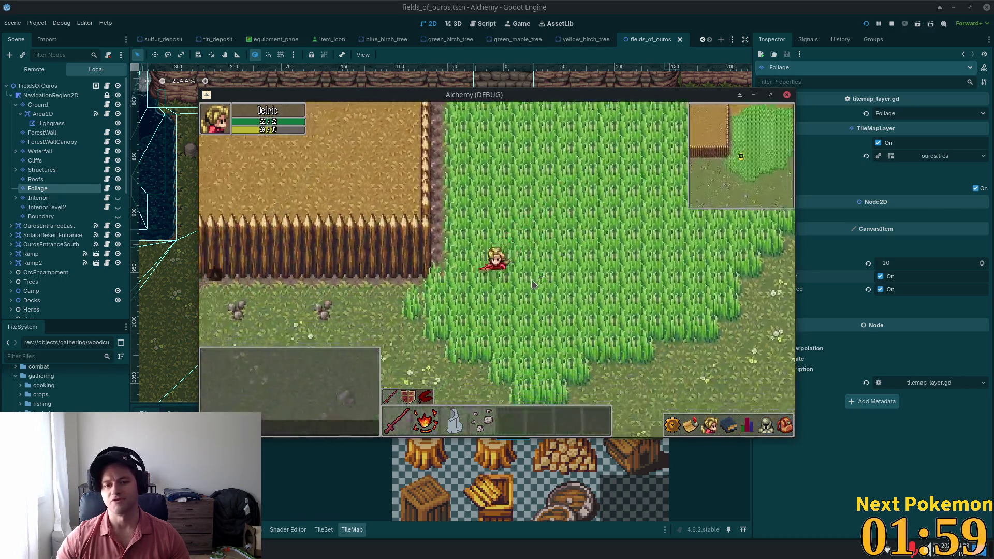
{"action": "key", "text": "Right"}
{"action": "key", "text": "Down"}
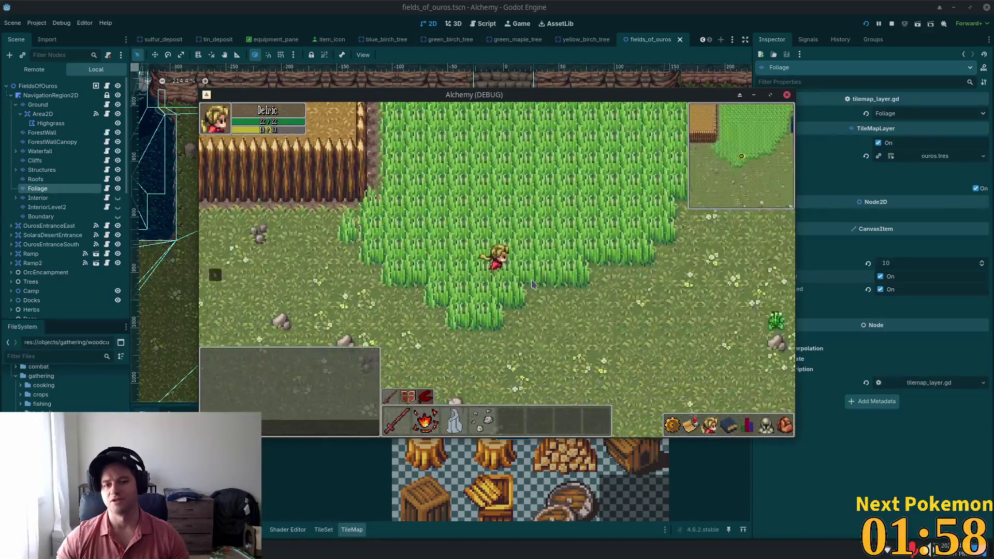
{"action": "key", "text": "Down"}
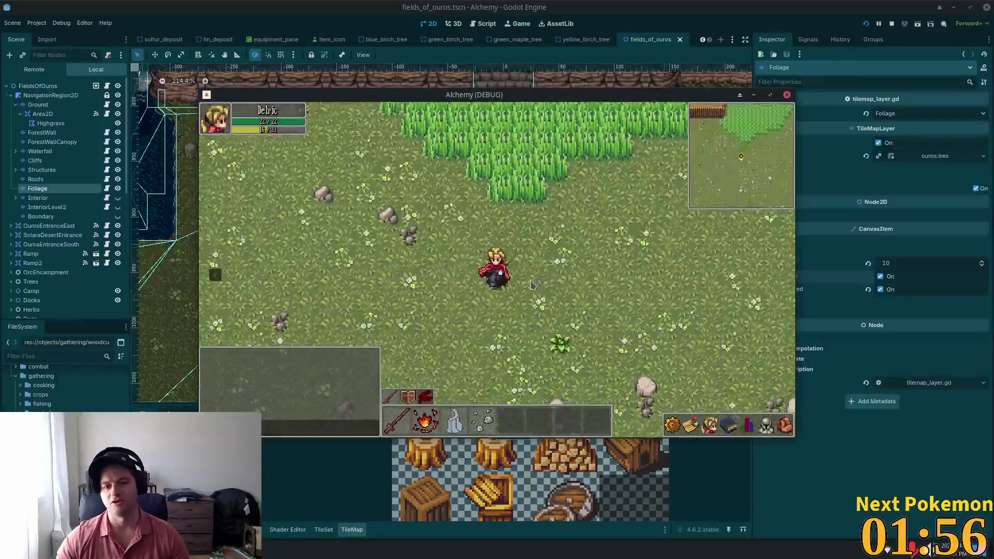
{"action": "key", "text": "Up"}
{"action": "key", "text": "Down"}
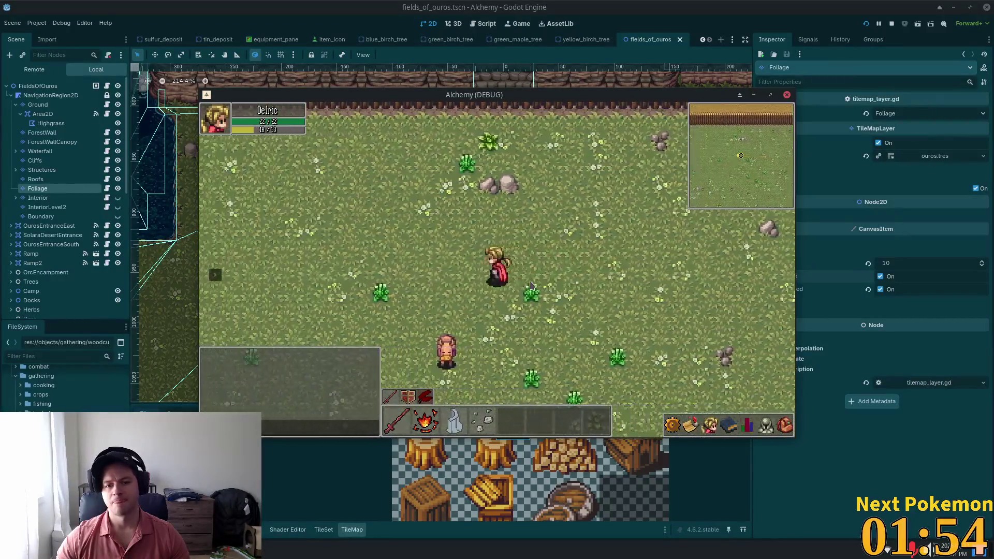
{"action": "key", "text": "Left"}
Walk north to the cliffs, then southeast to the tree stump by the woodcutter.
{"action": "key", "text": "Up"}
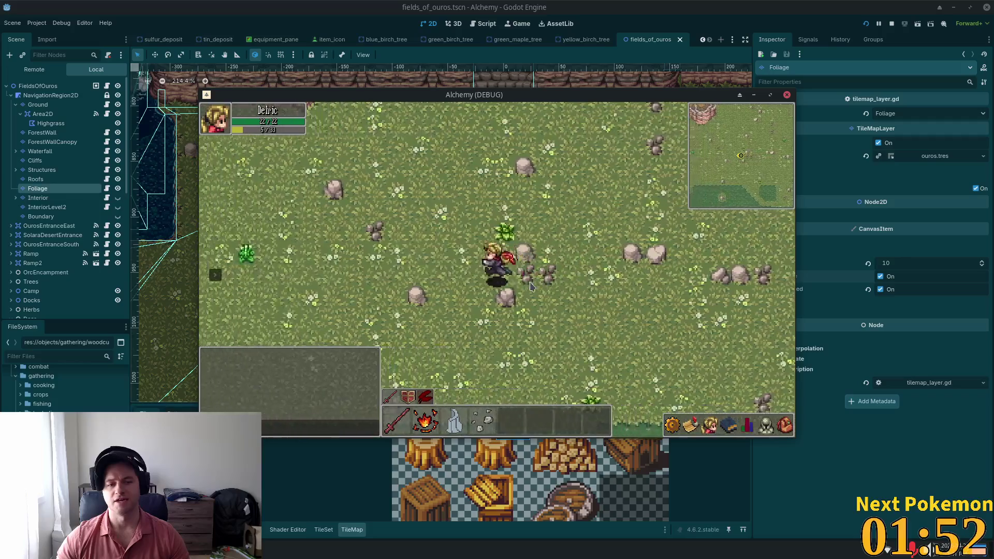
{"action": "key", "text": "Down"}
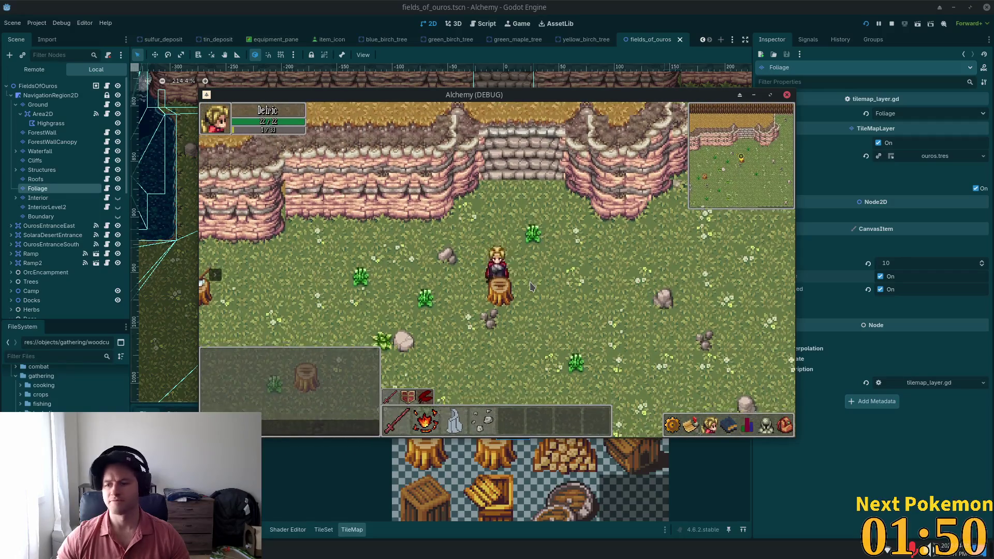
{"action": "key", "text": "Right"}
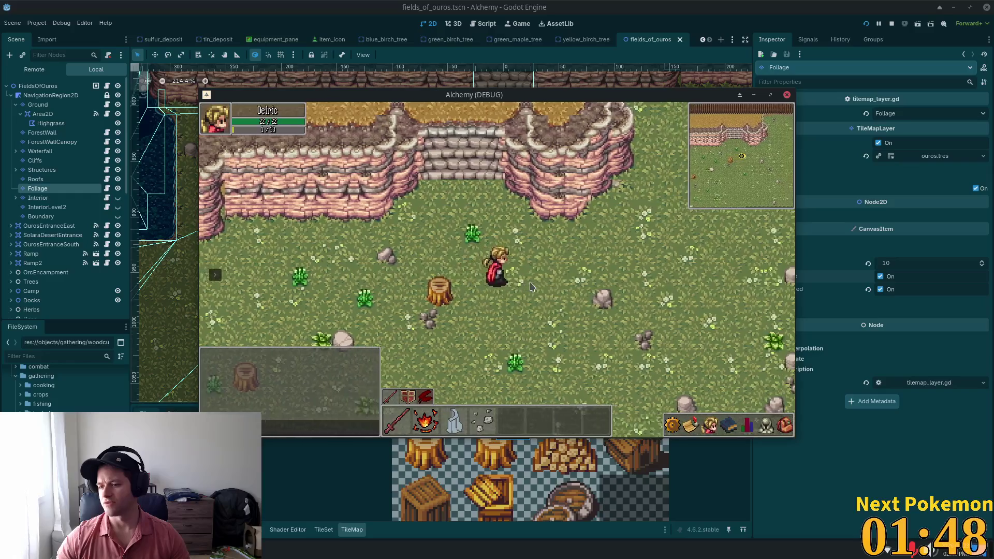
{"action": "key", "text": "Down"}
{"action": "key", "text": "Down"}
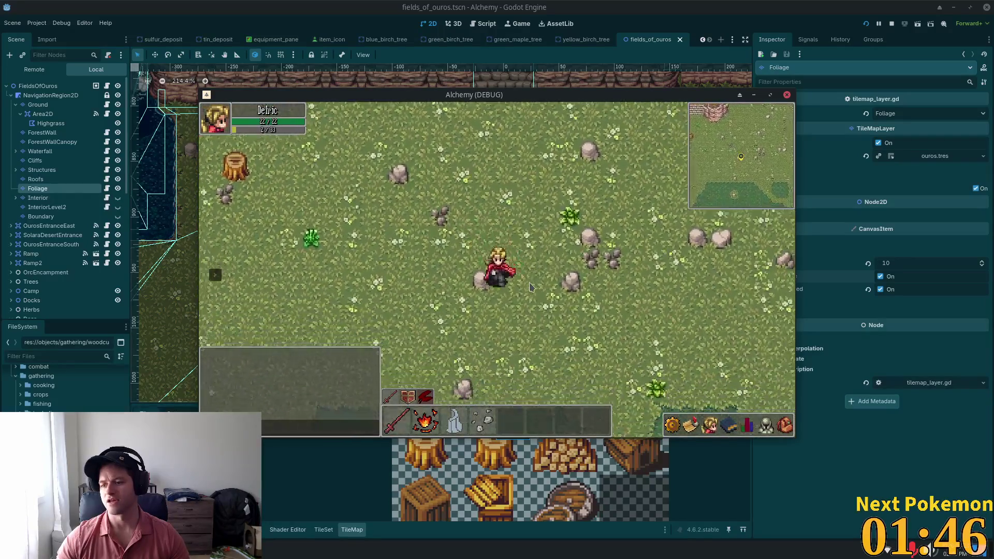
{"action": "key", "text": "Up"}
{"action": "key", "text": "Up"}
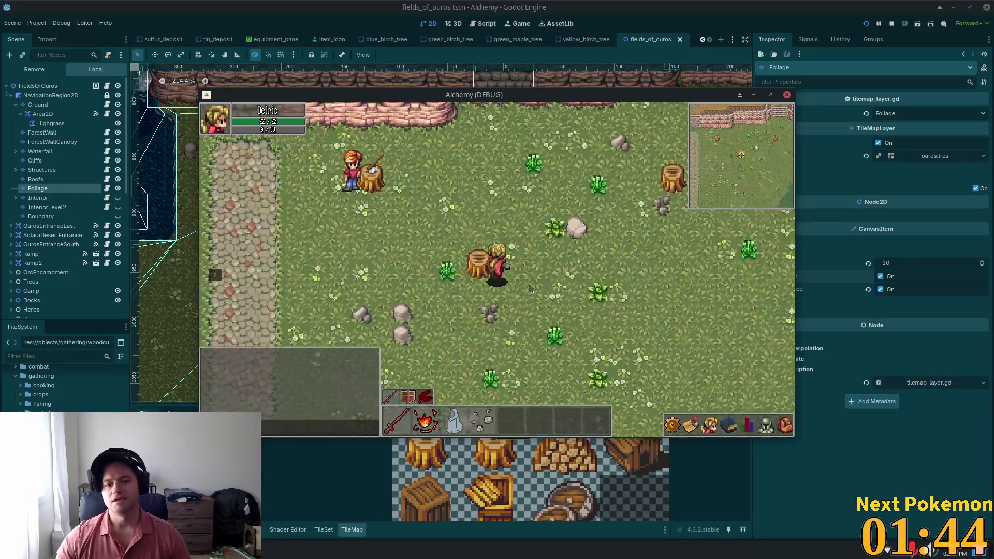
{"action": "key", "text": "Left"}
{"action": "key", "text": "Down"}
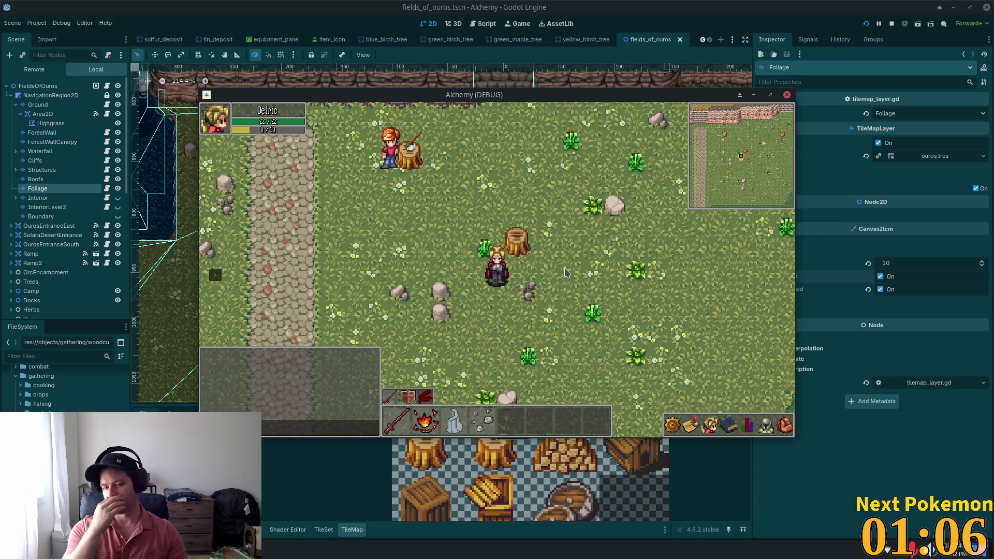
Climb the cliff stairs into the palisade area, walk along it, and come back down.
{"action": "key", "text": "w"}
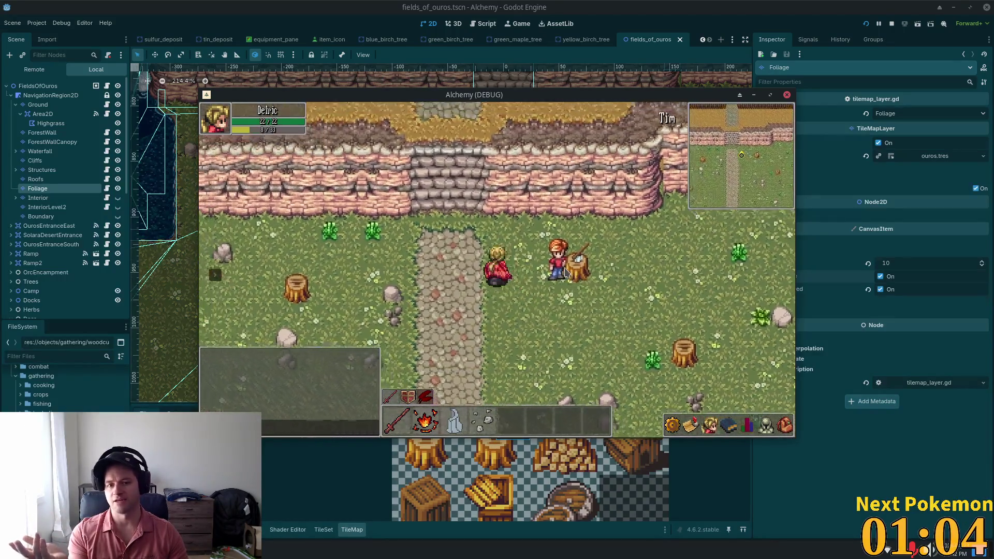
{"action": "key", "text": "a"}
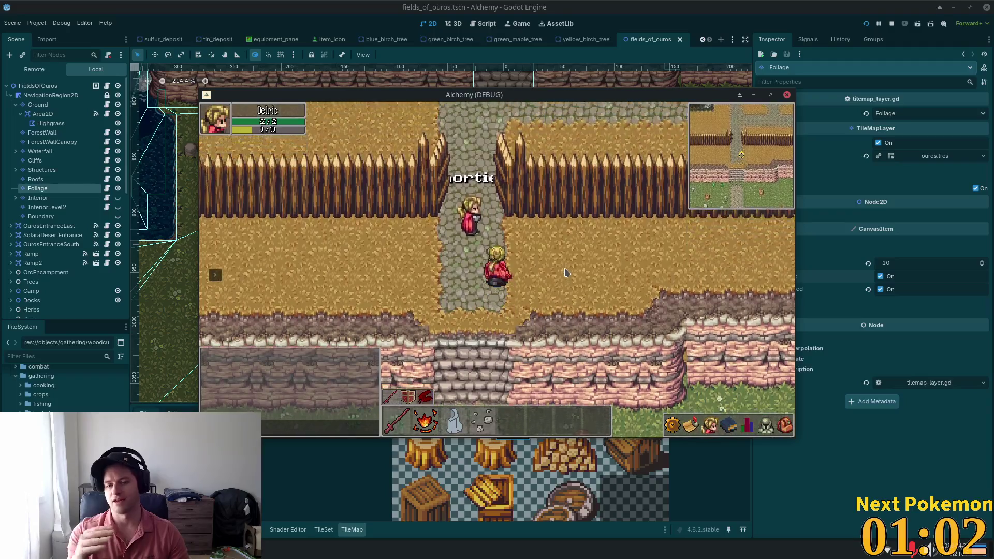
{"action": "key", "text": "d"}
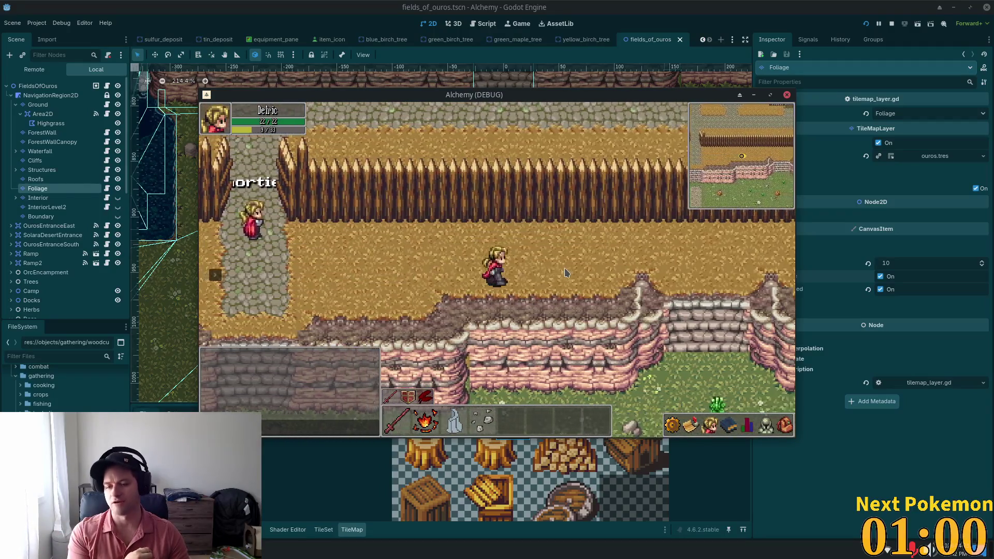
{"action": "key", "text": "s"}
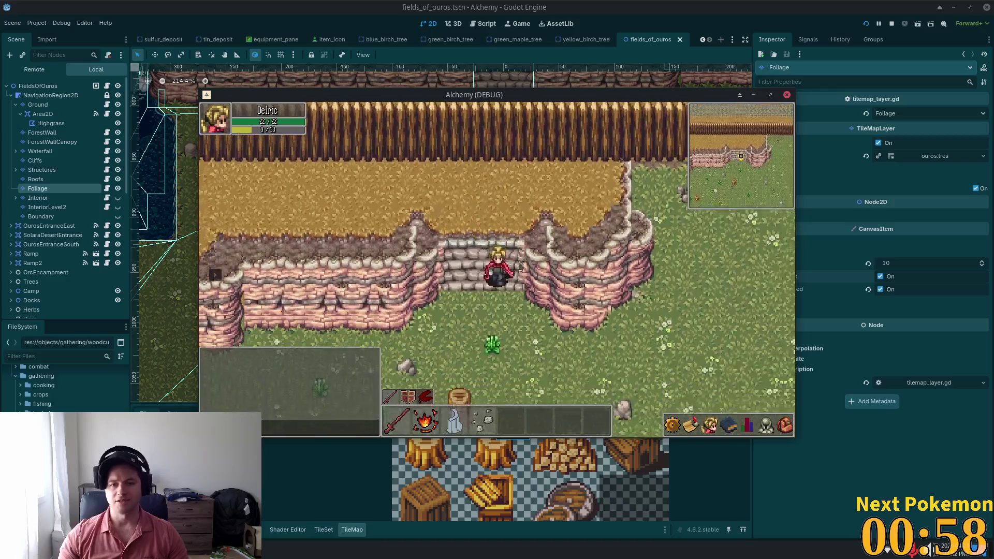
{"action": "key", "text": "s"}
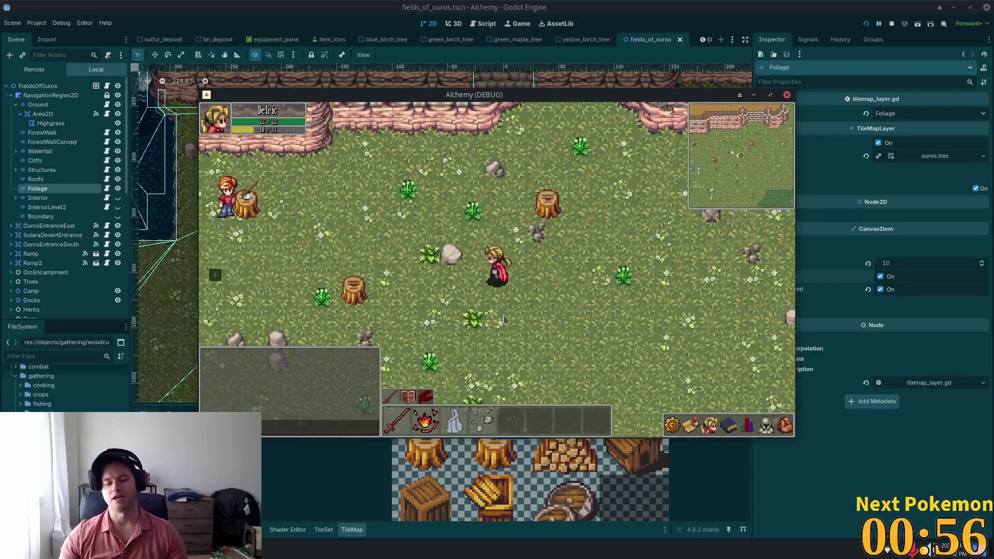
{"action": "key", "text": "a"}
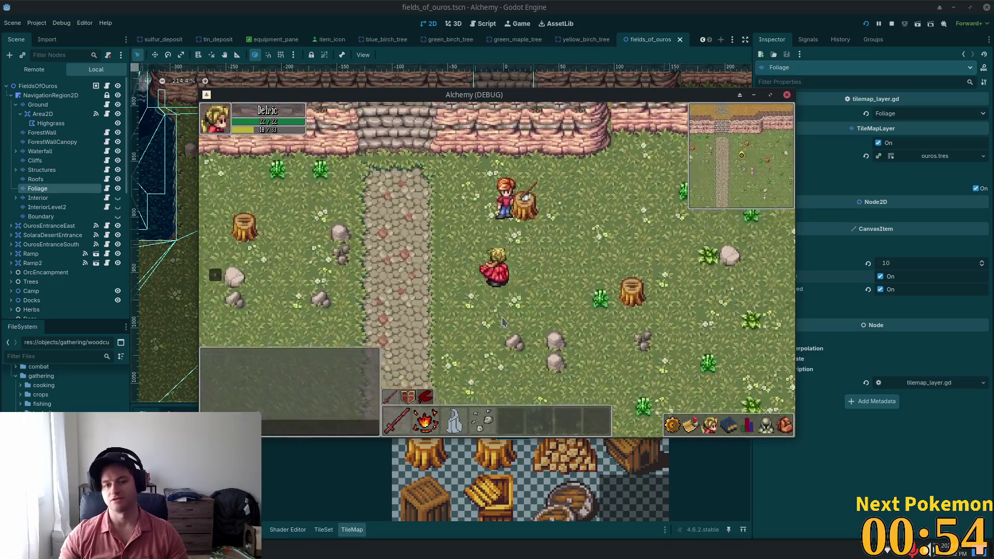
{"action": "key", "text": "w"}
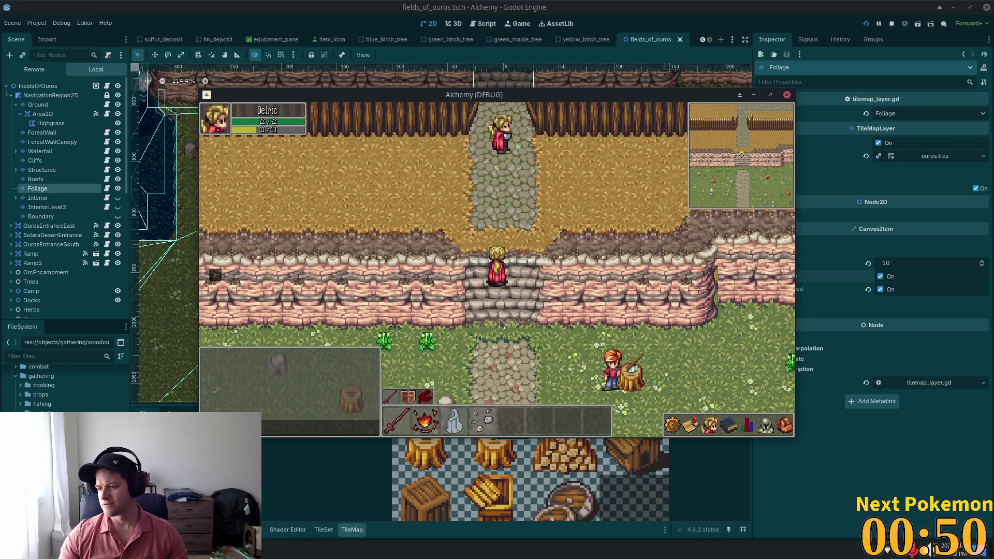
{"action": "key", "text": "s"}
{"action": "key", "text": "s"}
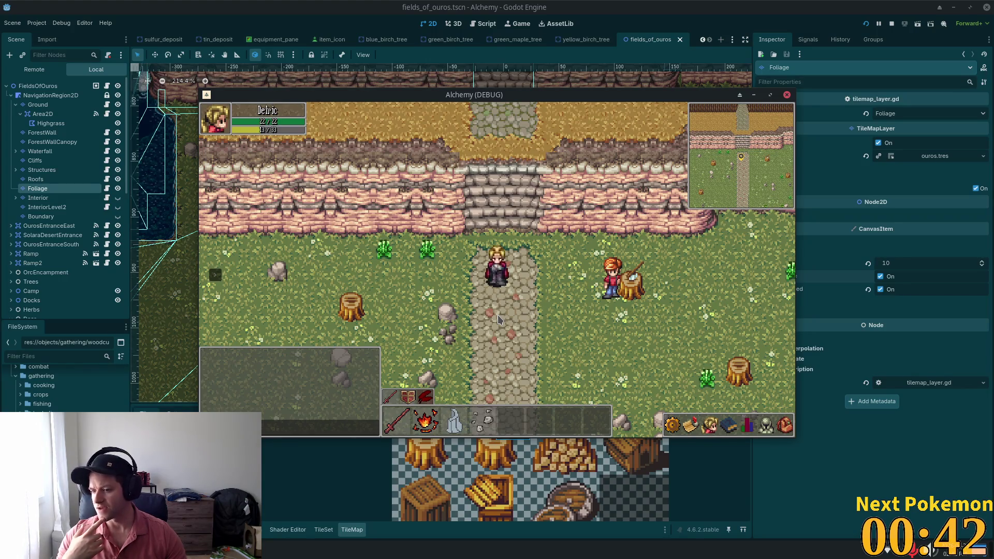
Walk east along the wooden fence through the tall grass up to the stone path.
{"action": "key", "text": "Right"}
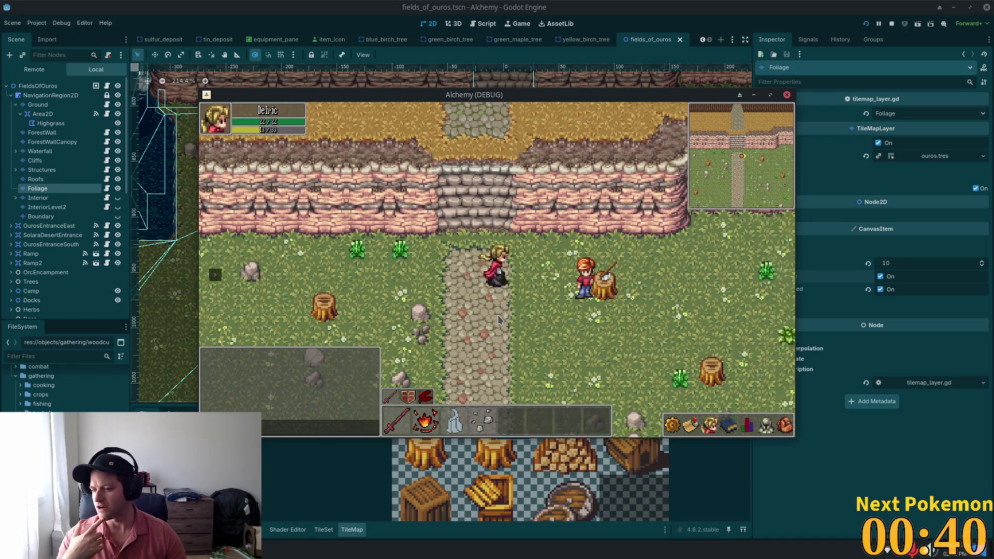
{"action": "key", "text": "Right"}
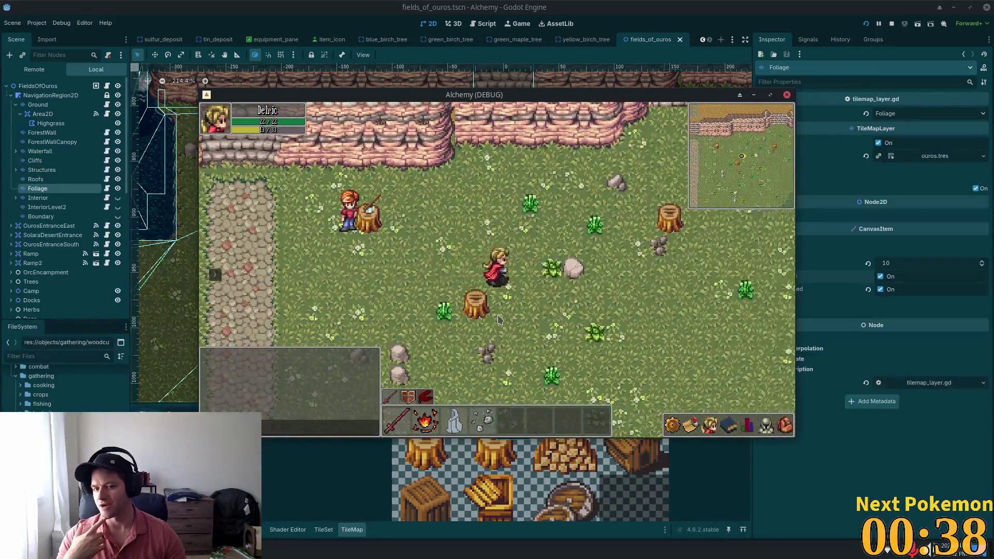
{"action": "key", "text": "Up"}
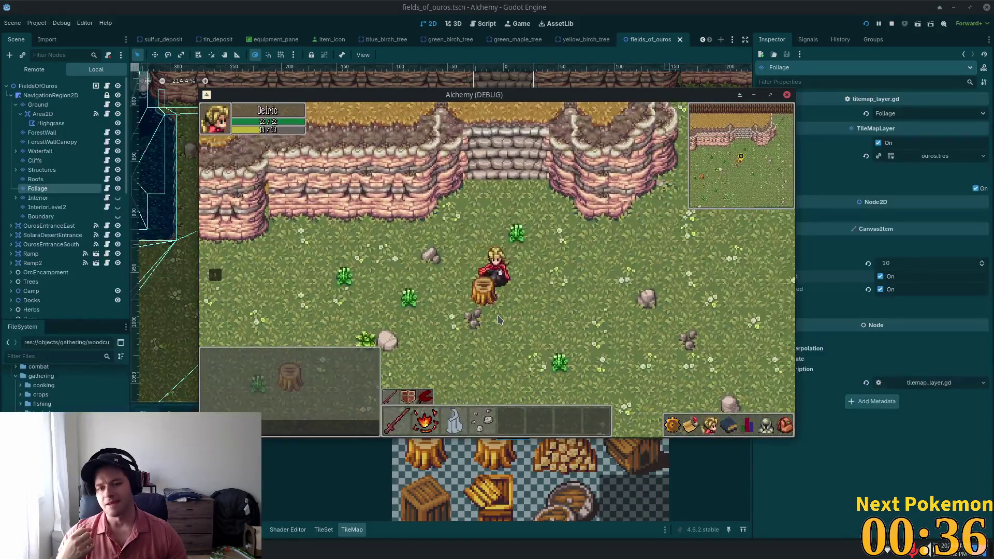
{"action": "key", "text": "Down"}
{"action": "key", "text": "Right"}
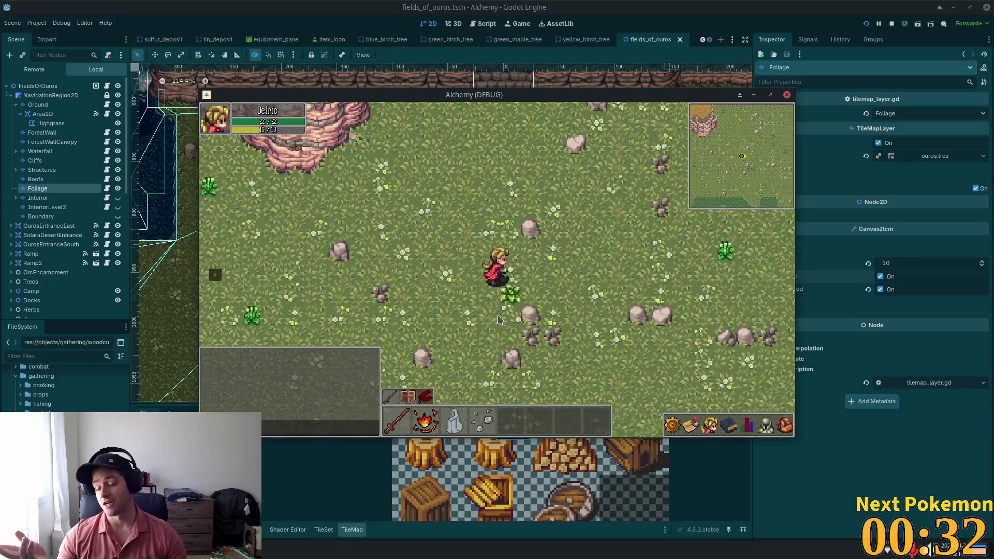
{"action": "key", "text": "Up"}
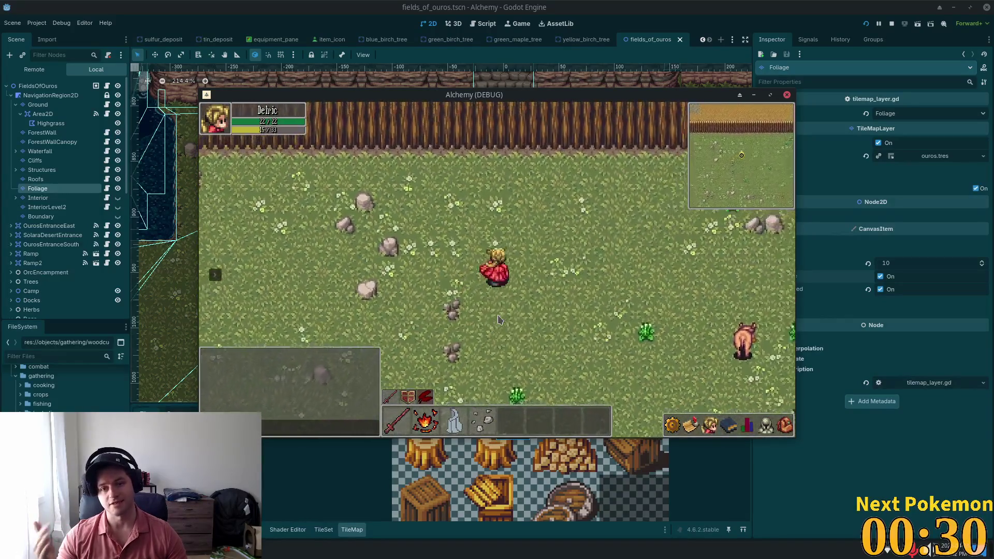
{"action": "key", "text": "Right"}
{"action": "key", "text": "Right"}
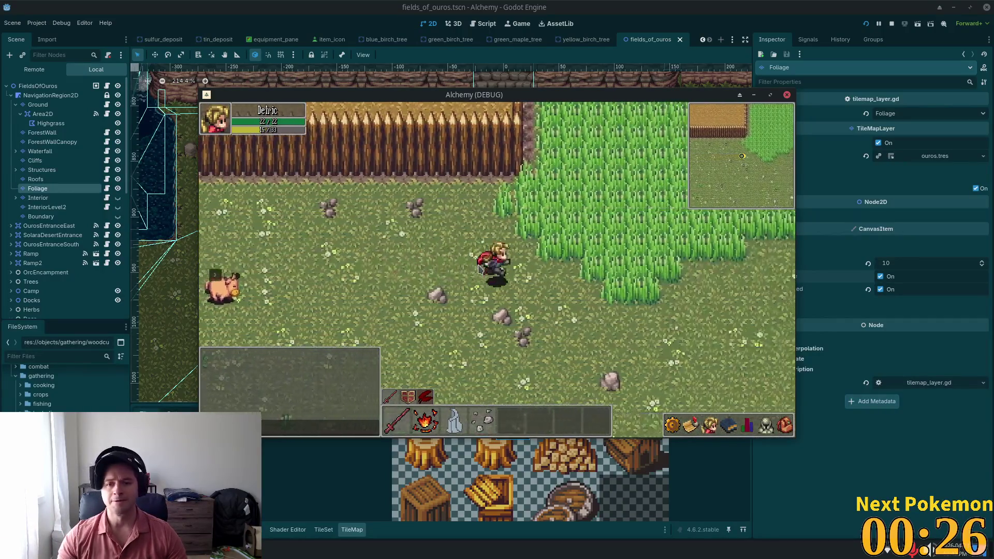
{"action": "key", "text": "Up"}
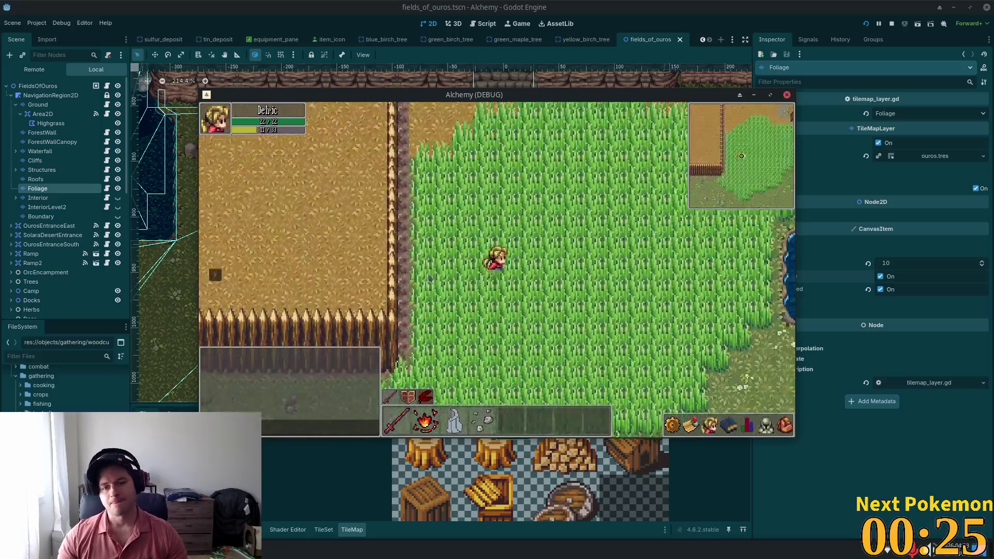
{"action": "key", "text": "Right"}
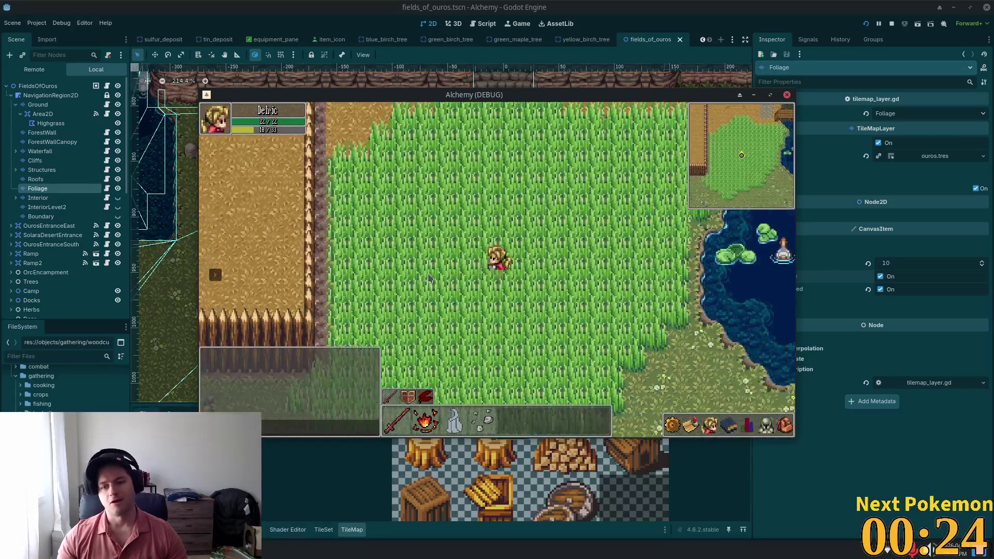
{"action": "key", "text": "Up"}
{"action": "key", "text": "Up"}
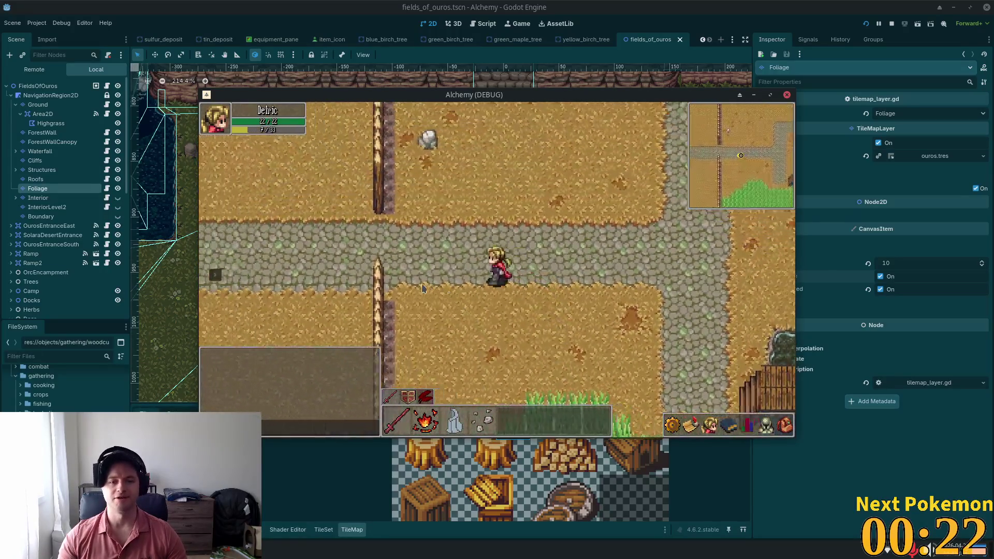
Walk west and north through Ouros, cross the river bridge, and return past the thatched house.
{"action": "key", "text": "Left"}
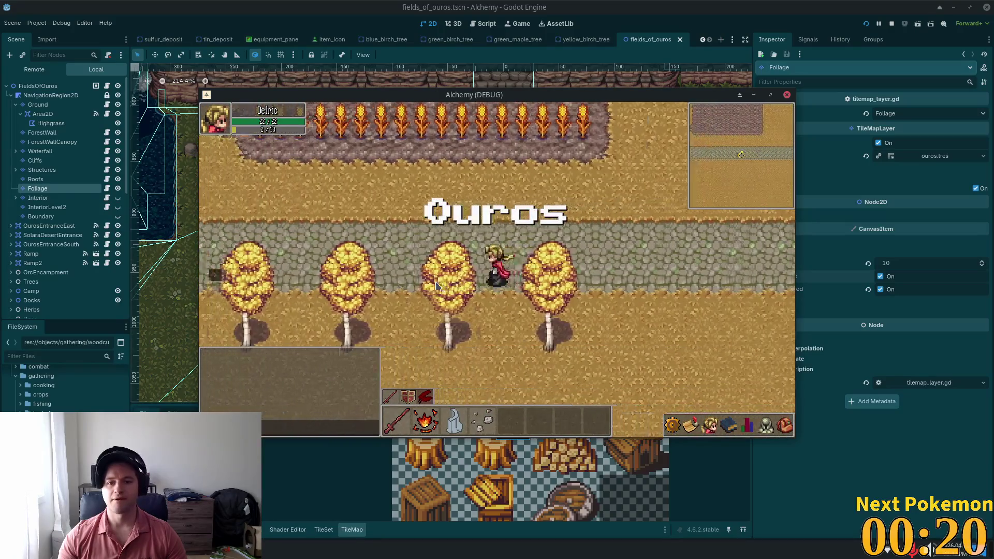
{"action": "key", "text": "Left"}
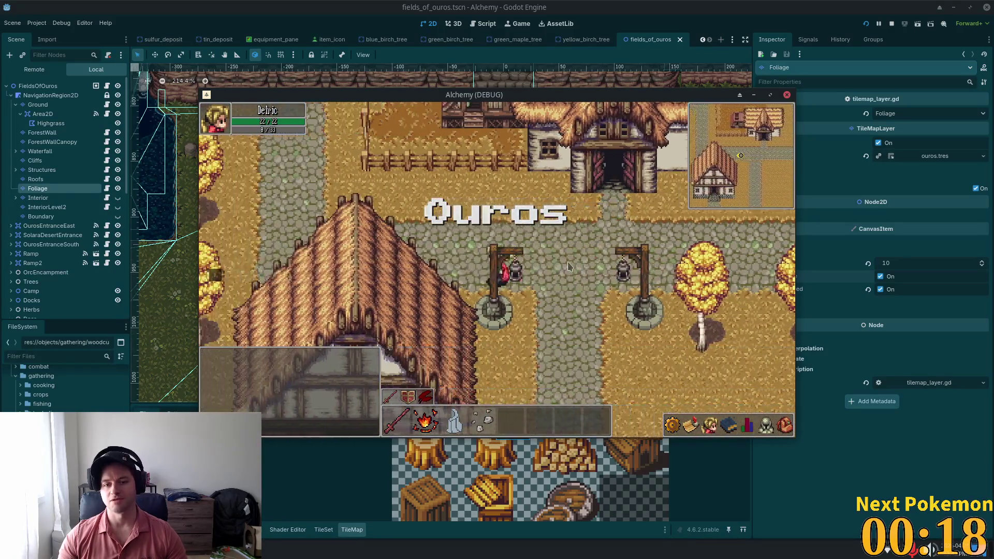
{"action": "key", "text": "Up"}
{"action": "key", "text": "Up"}
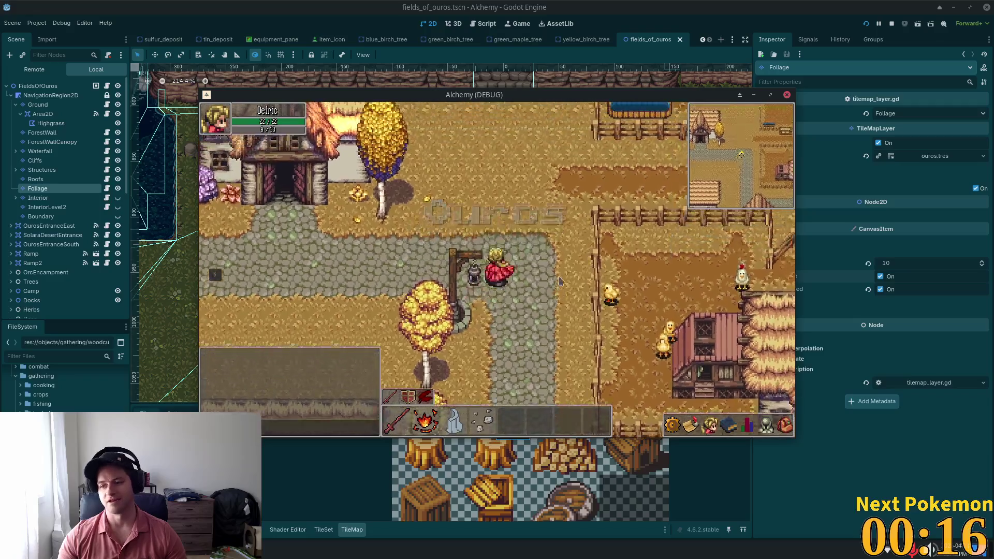
{"action": "key", "text": "Left"}
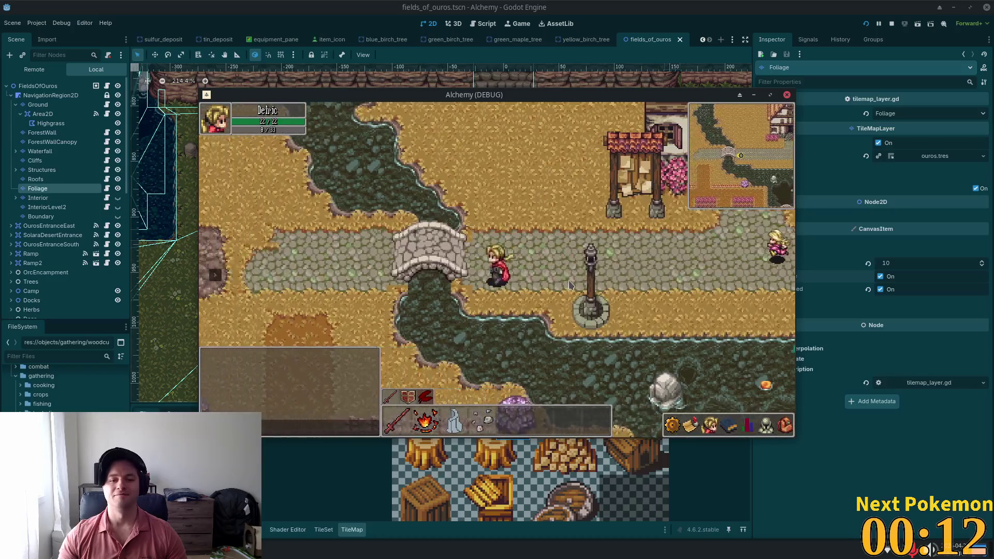
{"action": "key", "text": "Up"}
{"action": "key", "text": "Down"}
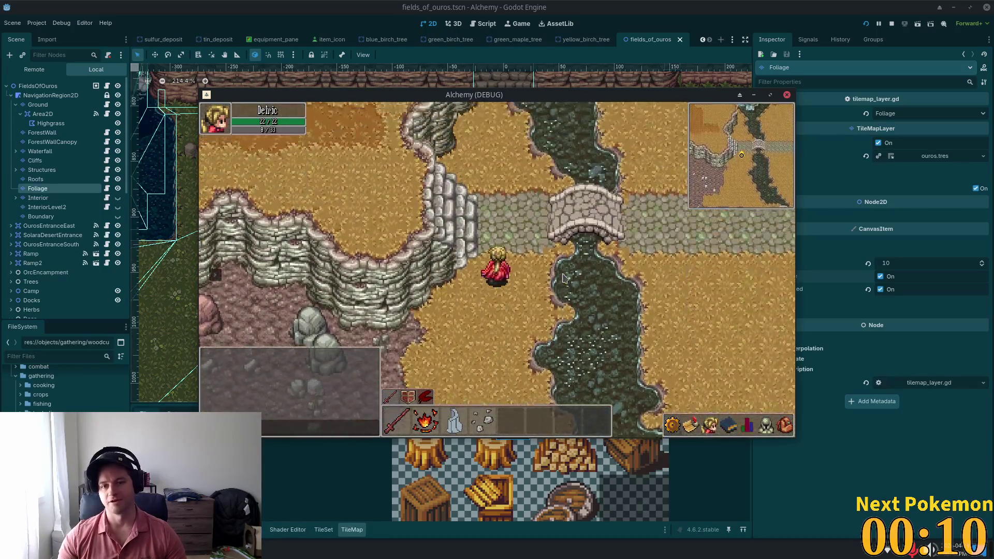
{"action": "key", "text": "Right"}
{"action": "key", "text": "Right"}
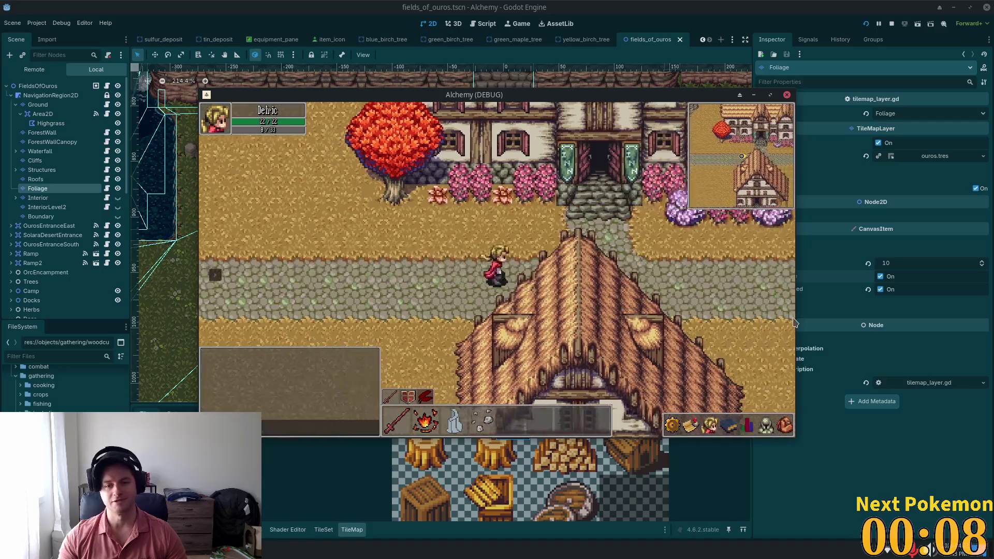
{"action": "key", "text": "Down"}
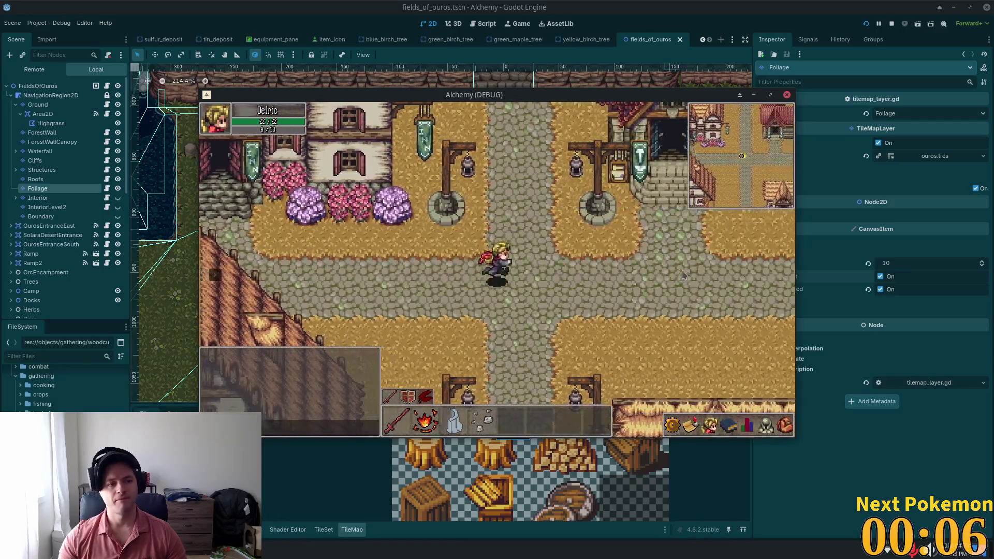
{"action": "key", "text": "Left"}
{"action": "key", "text": "Down"}
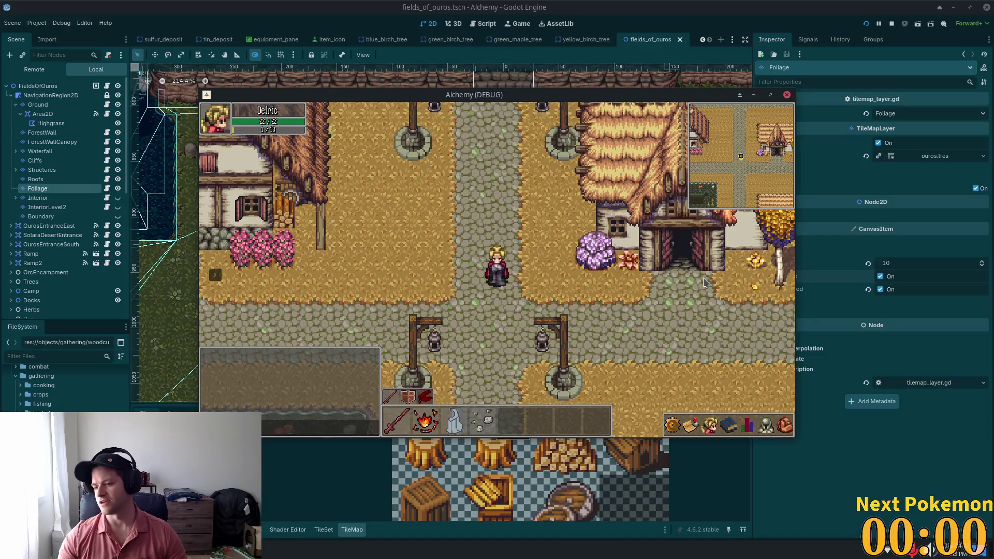
{"action": "key", "text": "Up"}
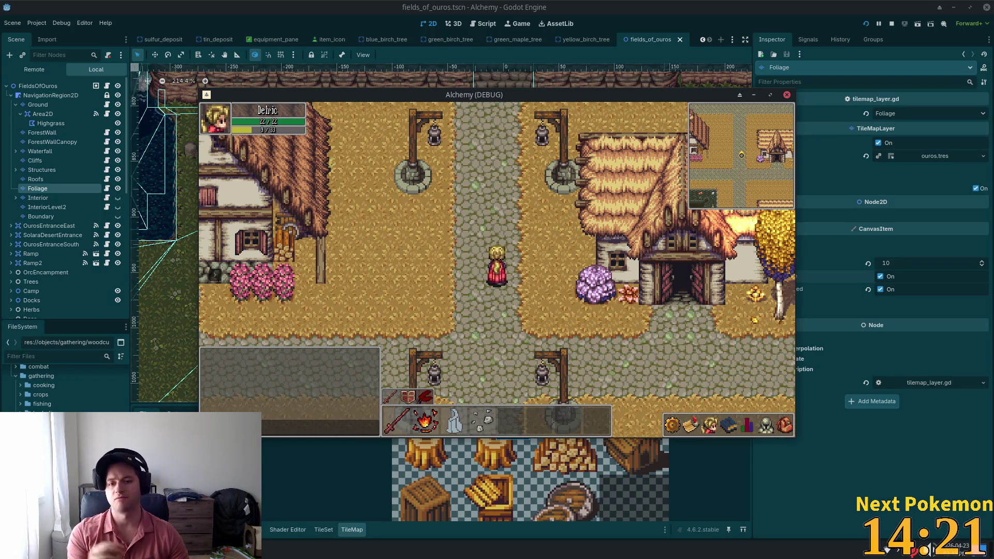
Walk north to the inn, south past the crossroads, then back west to the inn.
{"action": "key", "text": "Up"}
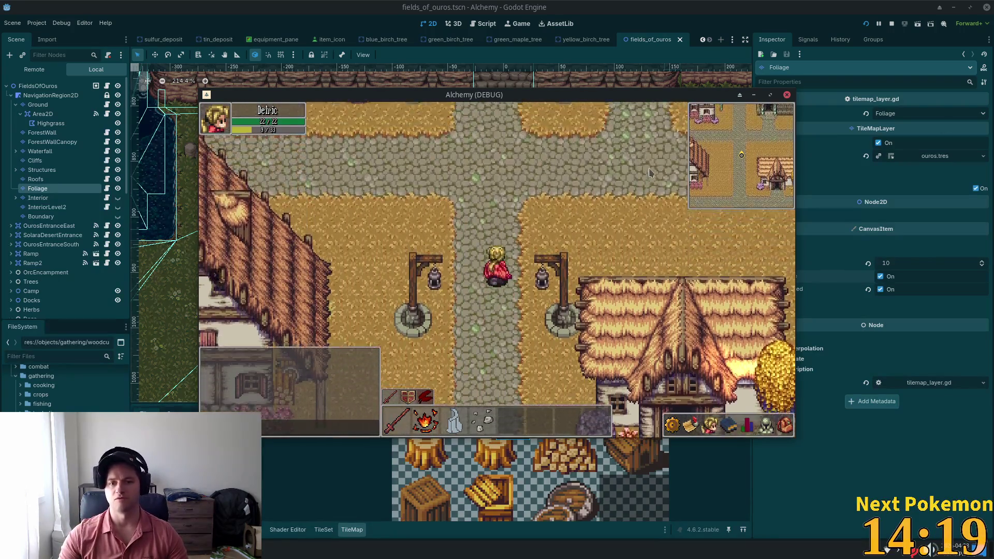
{"action": "key", "text": "Left"}
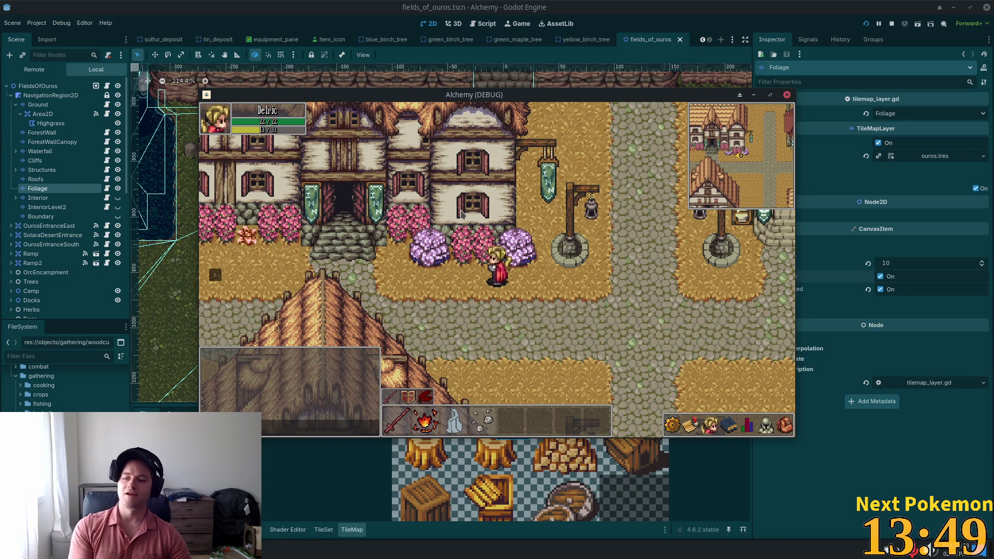
{"action": "key", "text": "Right"}
{"action": "key", "text": "Down"}
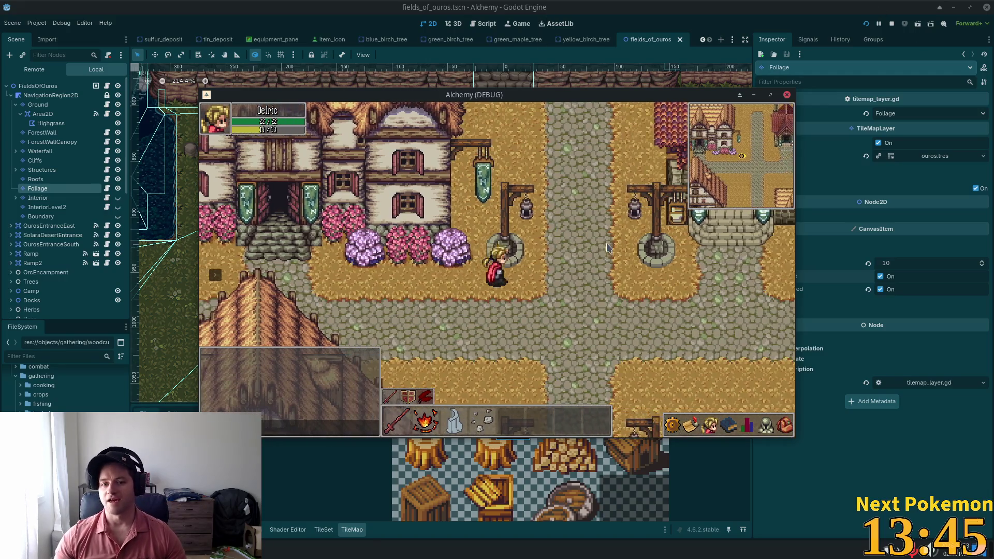
{"action": "key", "text": "Down"}
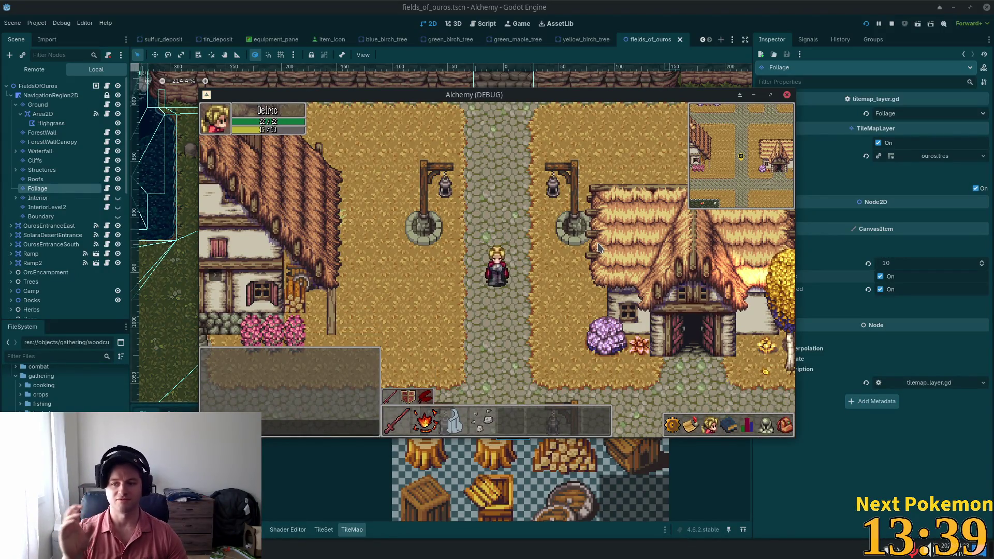
{"action": "key", "text": "Up"}
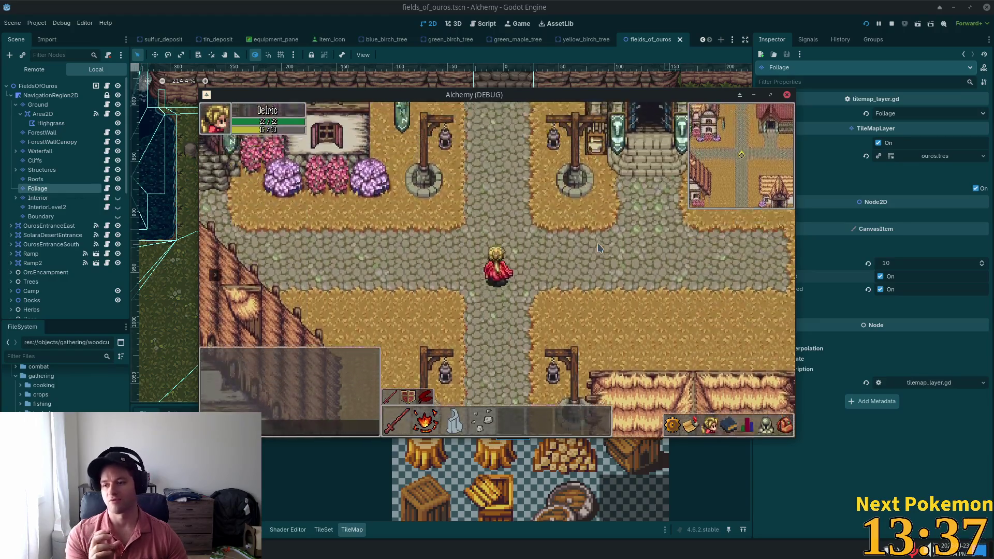
{"action": "key", "text": "Left"}
{"action": "key", "text": "Left"}
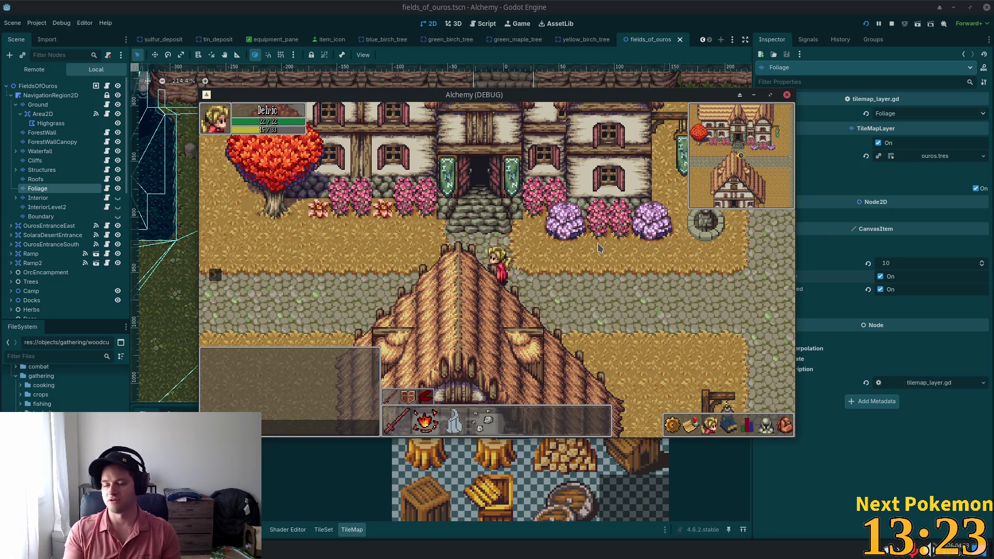
Pace left and right along the path, then head east along the road to the crossroads.
{"action": "key", "text": "Left"}
{"action": "key", "text": "Left"}
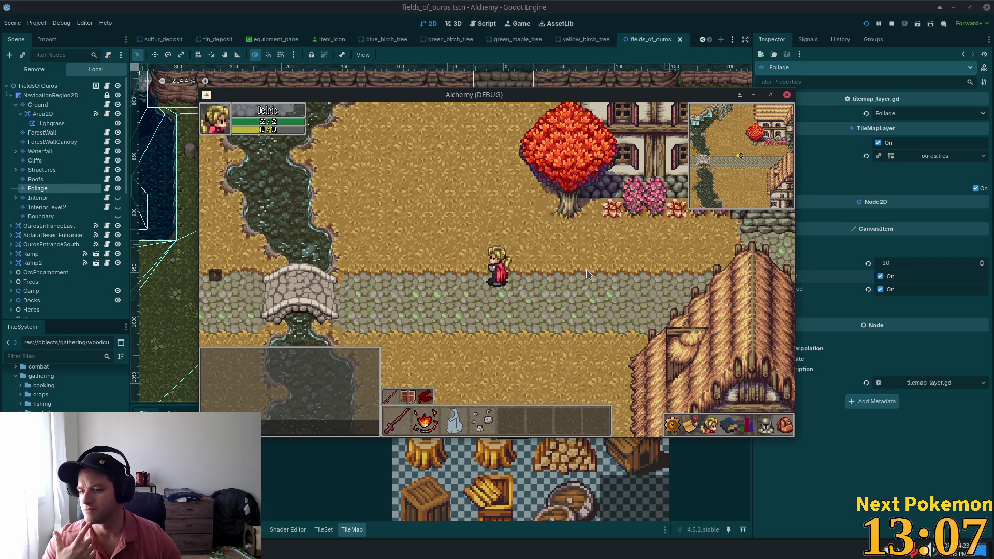
{"action": "key", "text": "Right"}
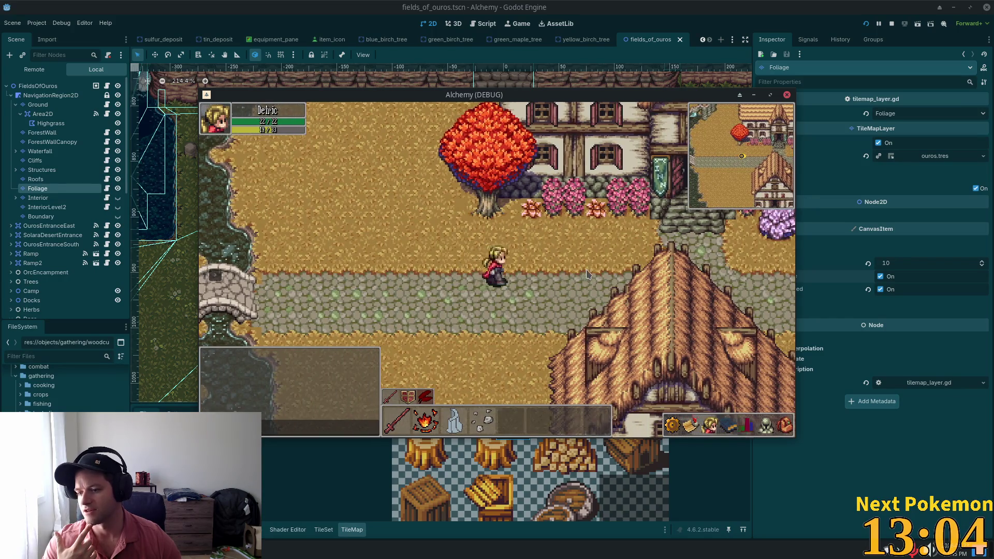
{"action": "key", "text": "Right"}
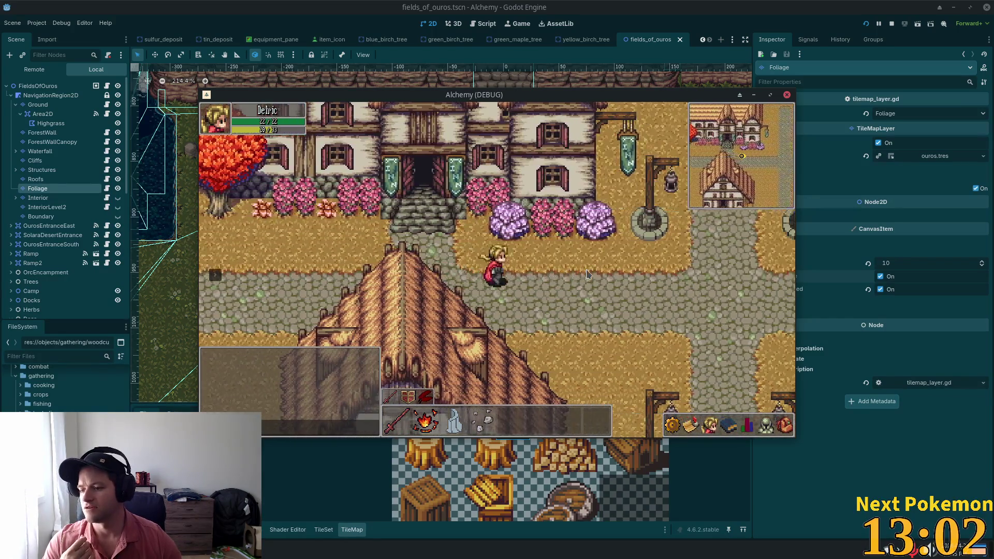
{"action": "key", "text": "Right"}
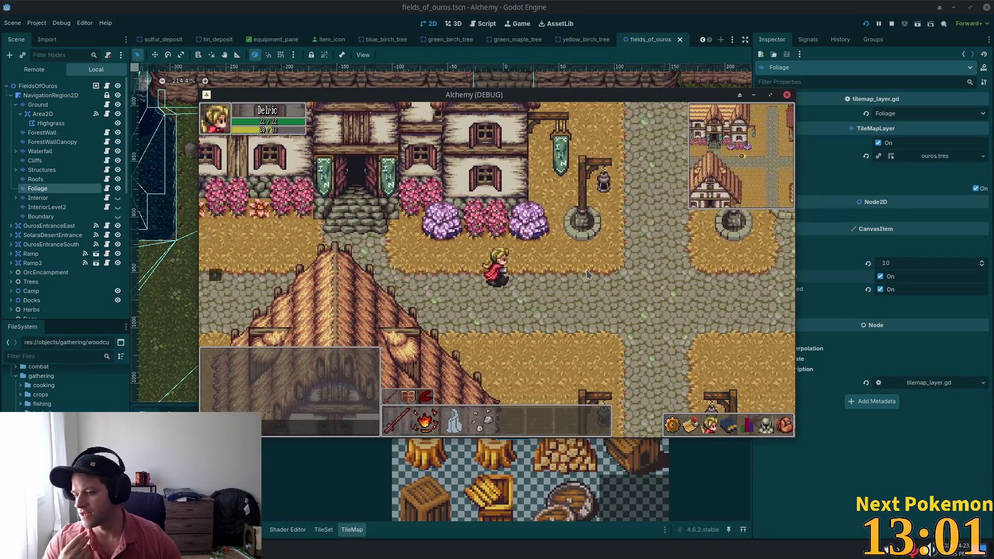
{"action": "key", "text": "Left"}
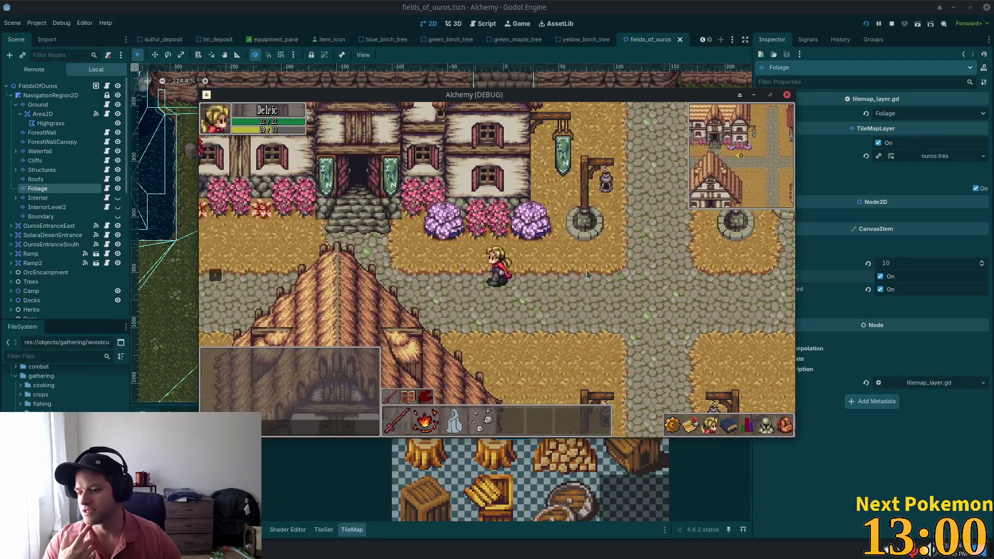
{"action": "key", "text": "Left"}
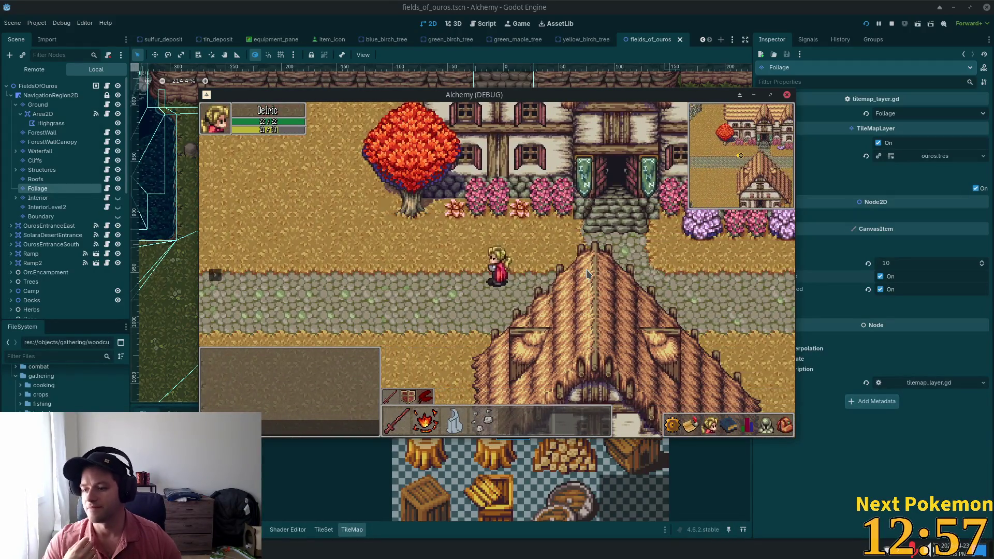
{"action": "key", "text": "Right"}
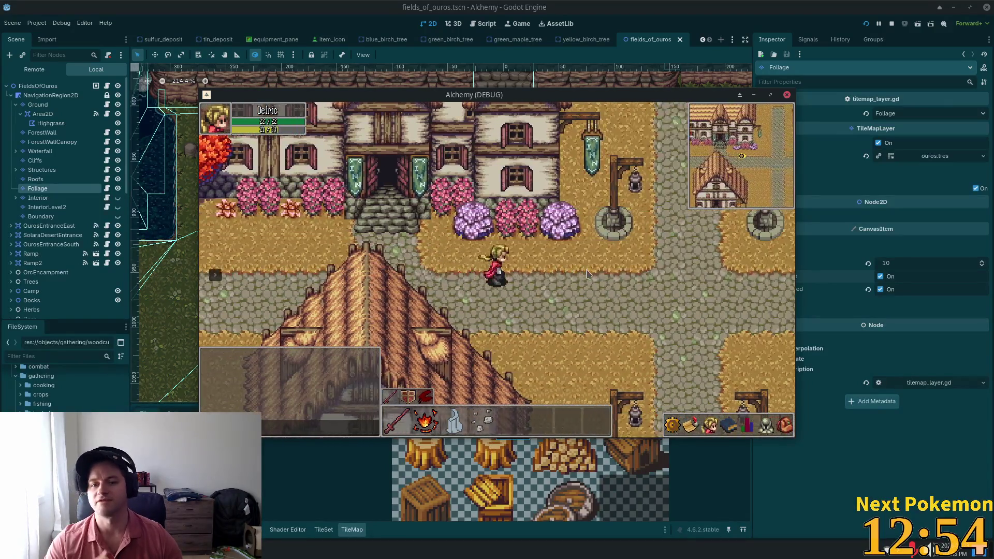
{"action": "key", "text": "Right"}
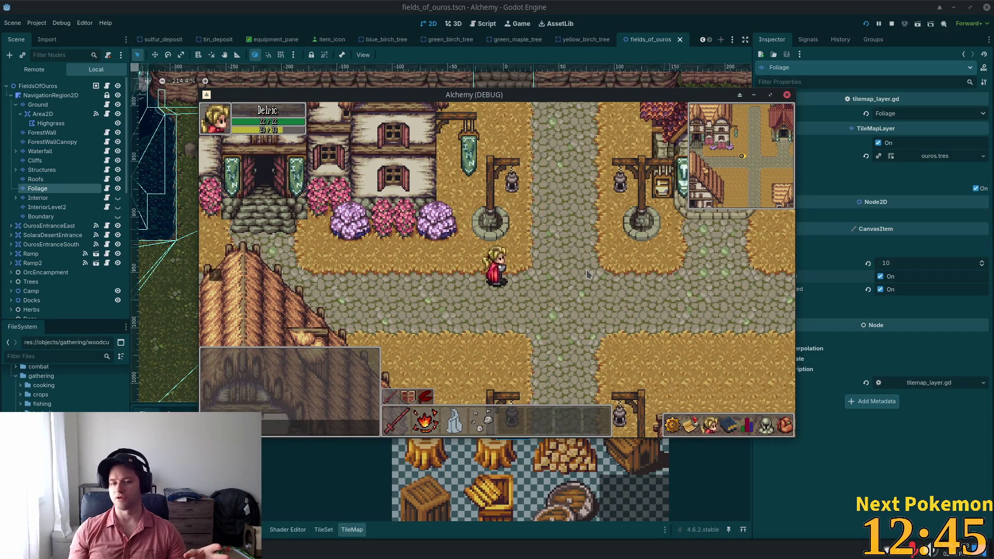
{"action": "key", "text": "d"}
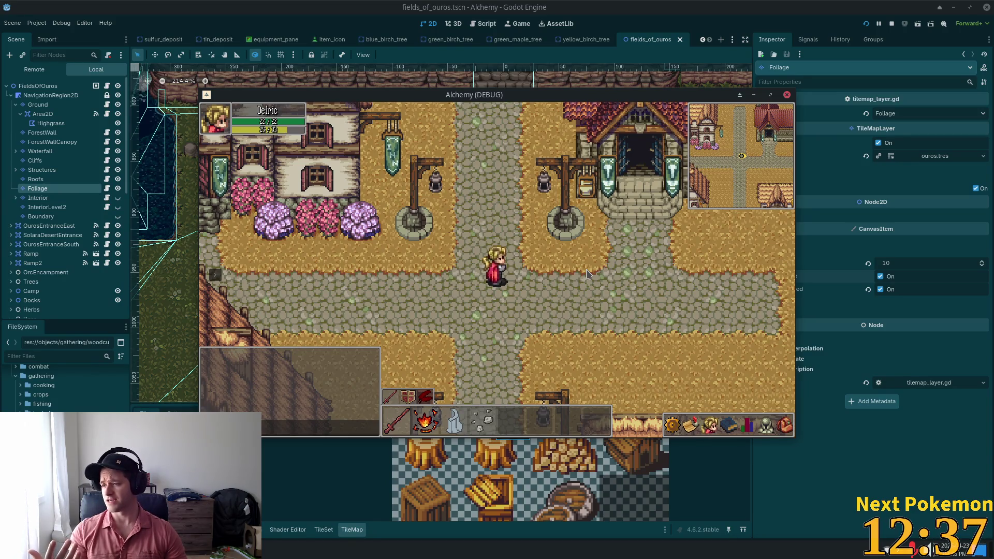
Go up-left past the inn and red tree, across the bridge to the cliff stairs, and back.
{"action": "key", "text": "Up"}
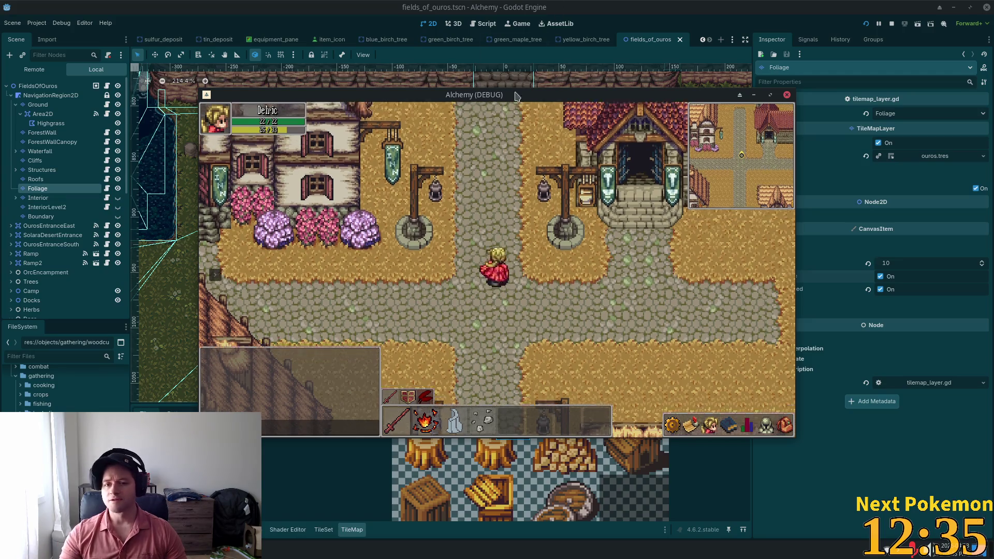
{"action": "key", "text": "Down"}
{"action": "key", "text": "Down"}
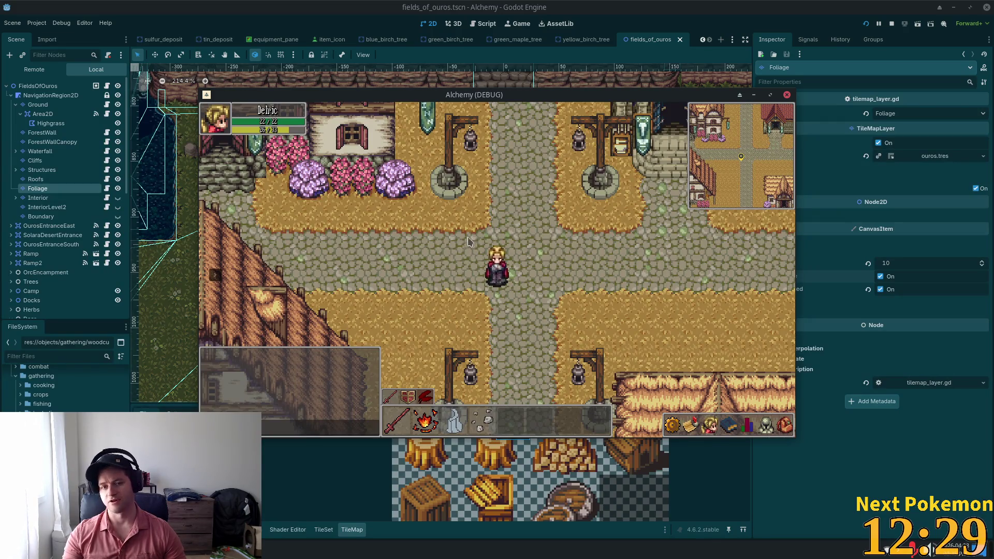
{"action": "key", "text": "Left"}
{"action": "key", "text": "Up"}
{"action": "key", "text": "Left"}
{"action": "key", "text": "Up"}
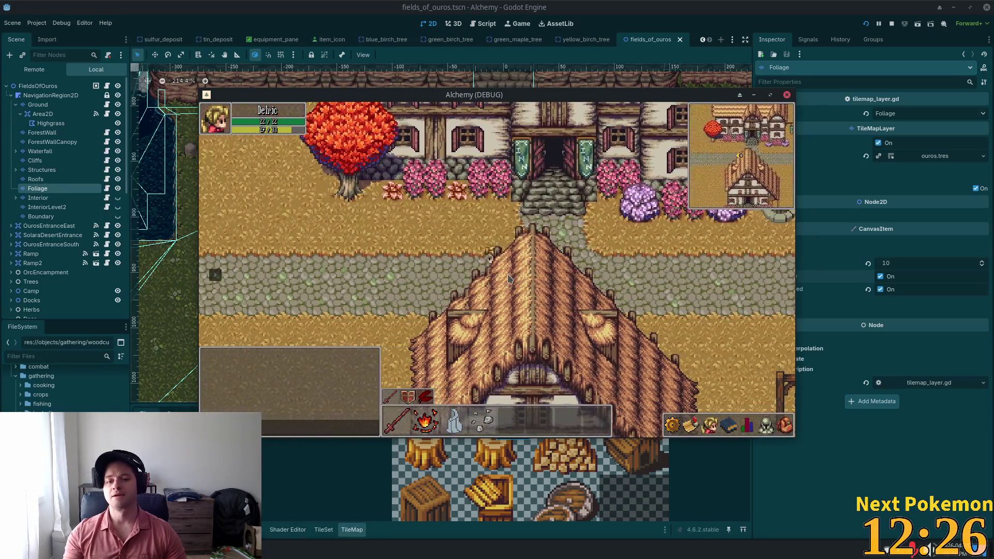
{"action": "key", "text": "Left"}
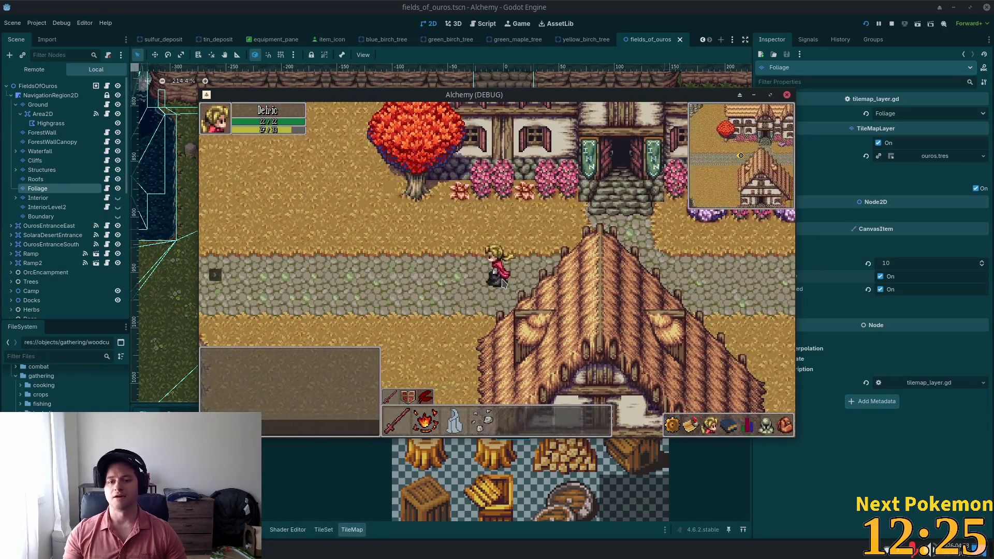
{"action": "key", "text": "Left"}
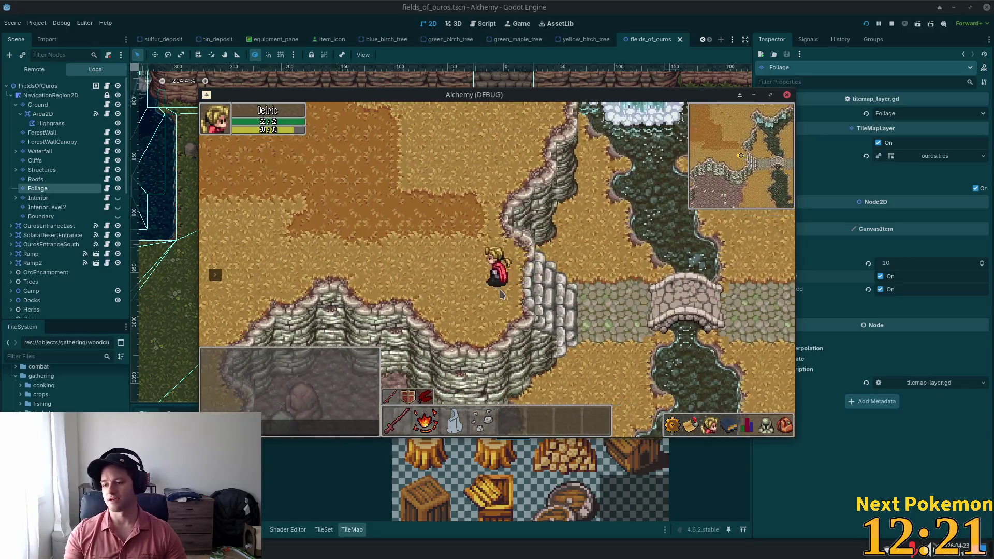
{"action": "key", "text": "Right"}
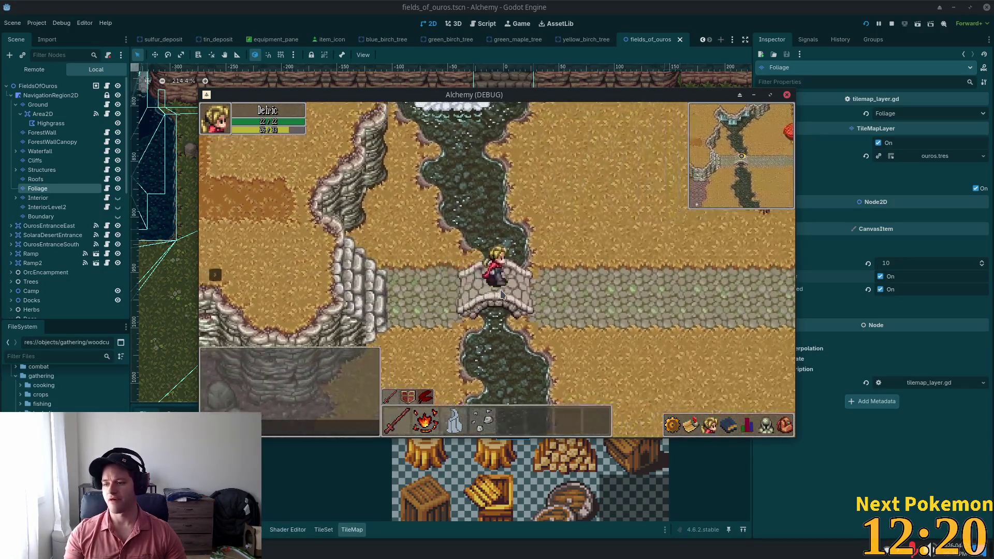
{"action": "key", "text": "Right"}
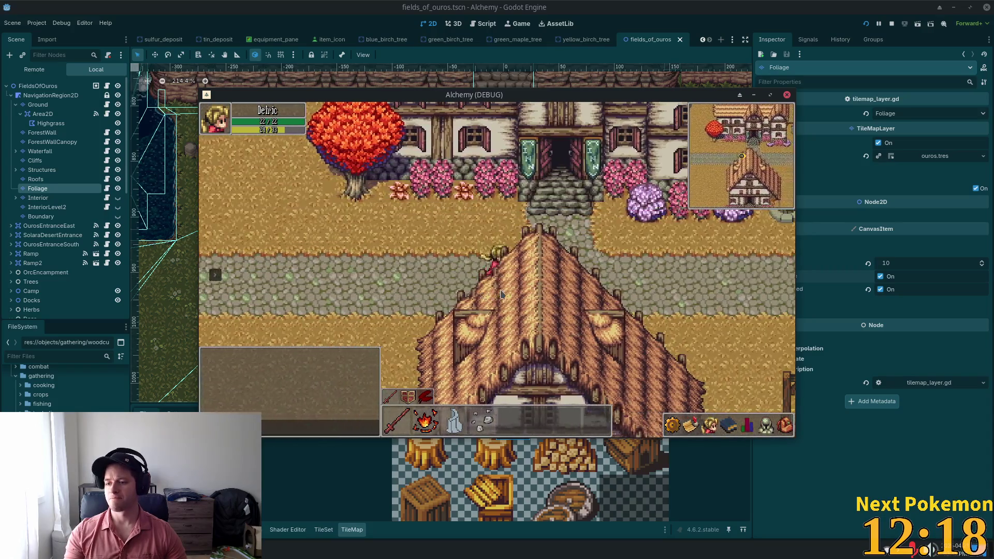
{"action": "key", "text": "Right"}
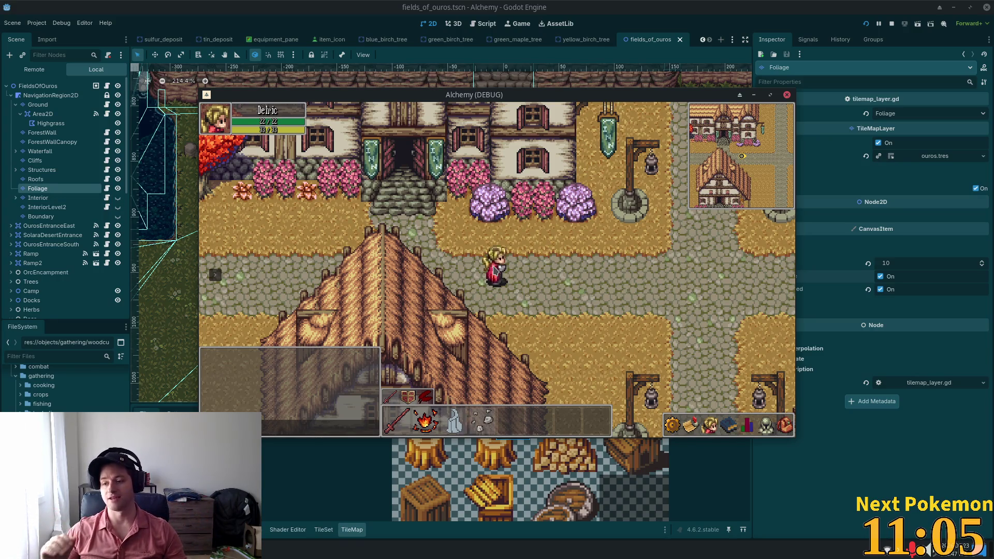
Walk the hero east and north, then south and west toward the red tree by the bridge.
{"action": "key", "text": "Right"}
{"action": "key", "text": "Right"}
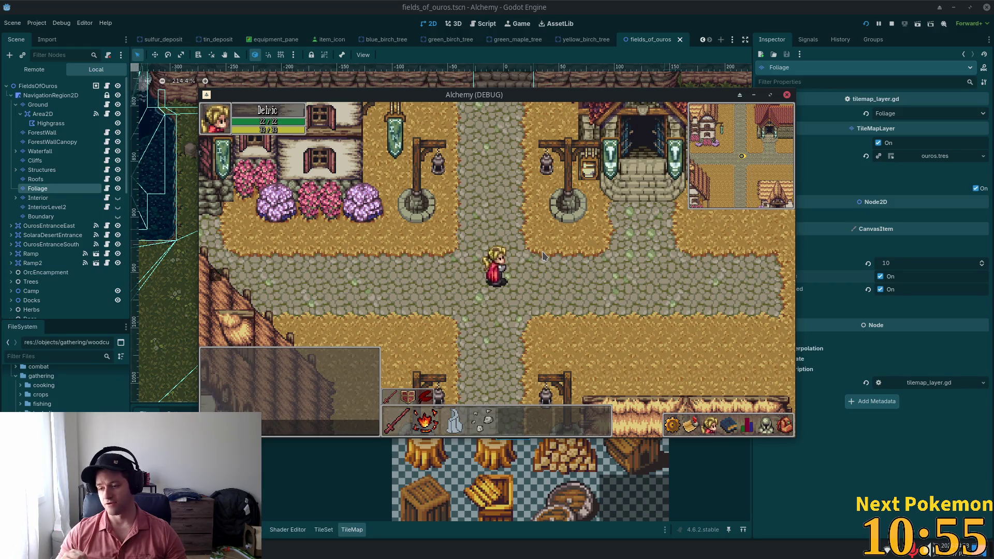
{"action": "key", "text": "Up"}
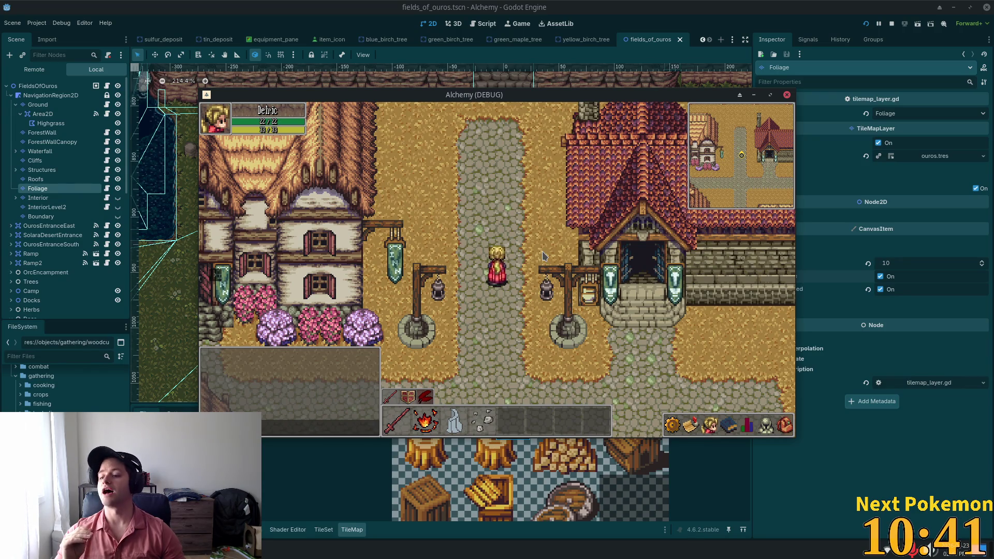
{"action": "key", "text": "Down"}
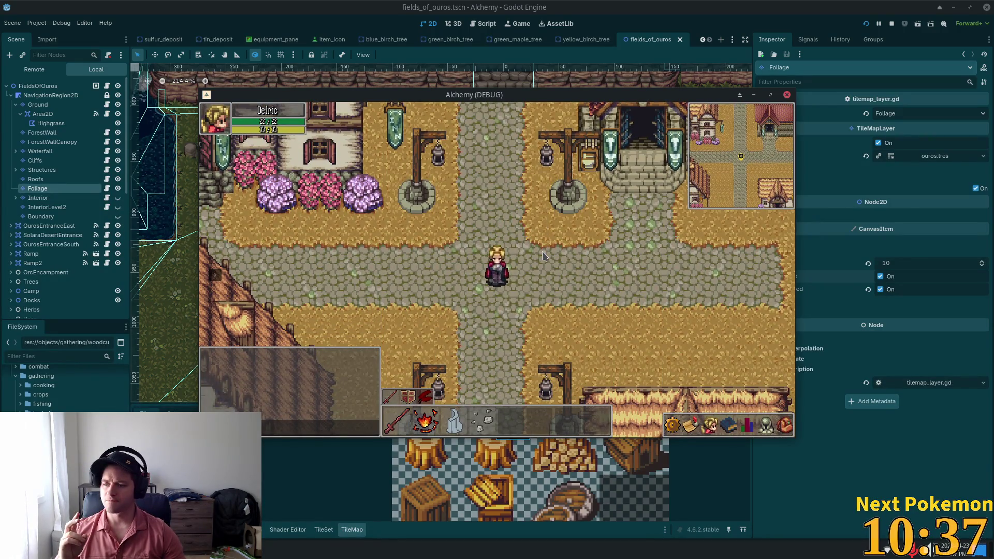
{"action": "key", "text": "Left"}
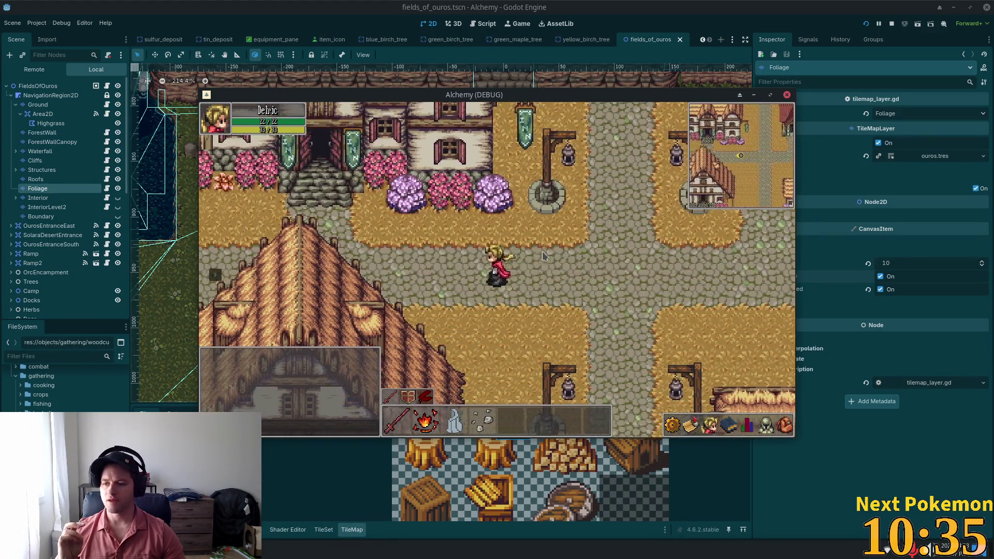
{"action": "key", "text": "Left"}
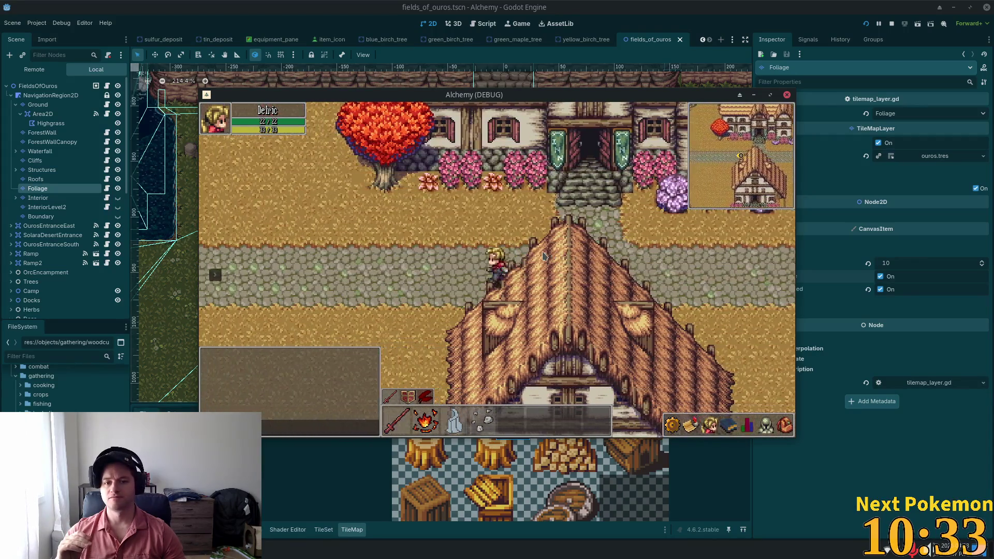
{"action": "key", "text": "Left"}
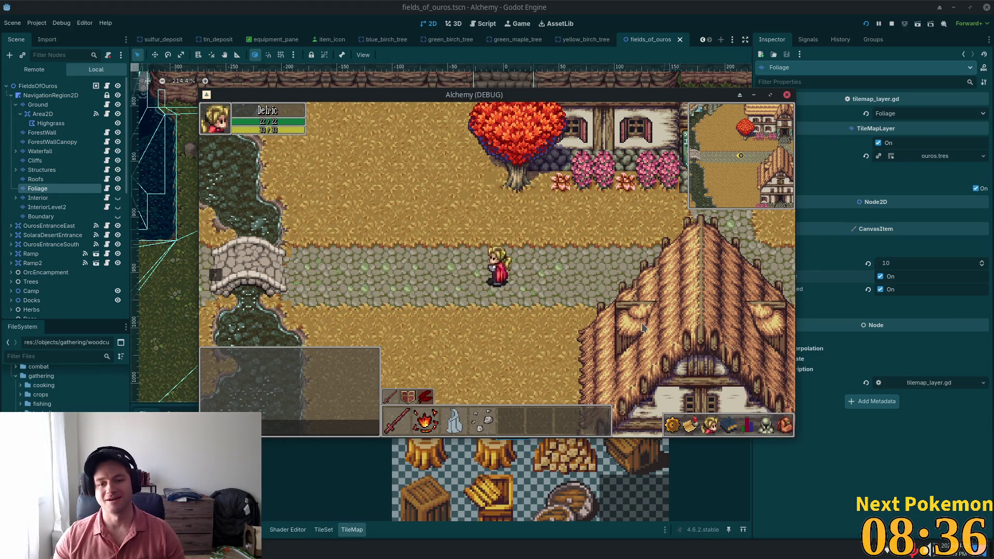
Focus the game and walk the hero east to the inn, south to the lamps, then north.
{"action": "left_click", "coordinate": [576, 322]}
{"action": "key", "text": "Right"}
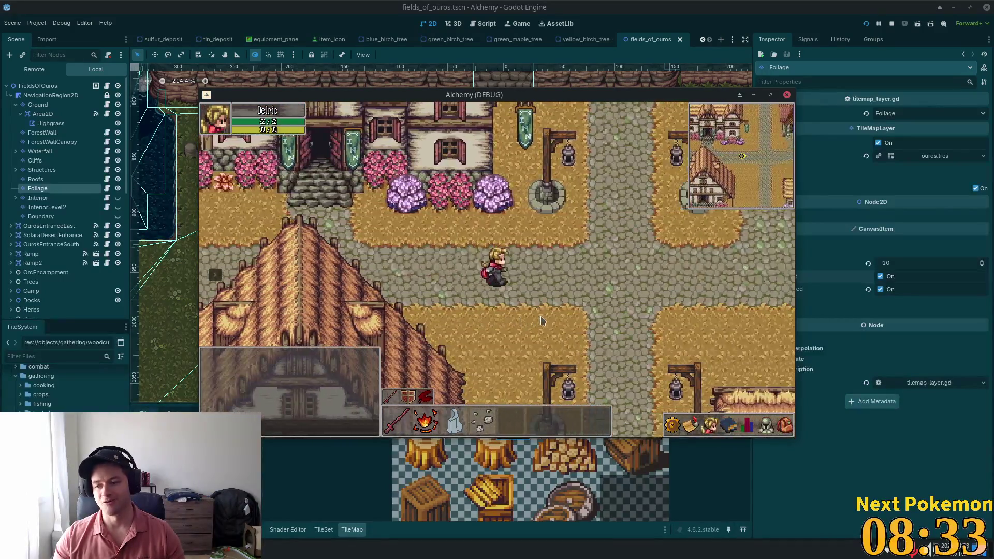
{"action": "key", "text": "Down"}
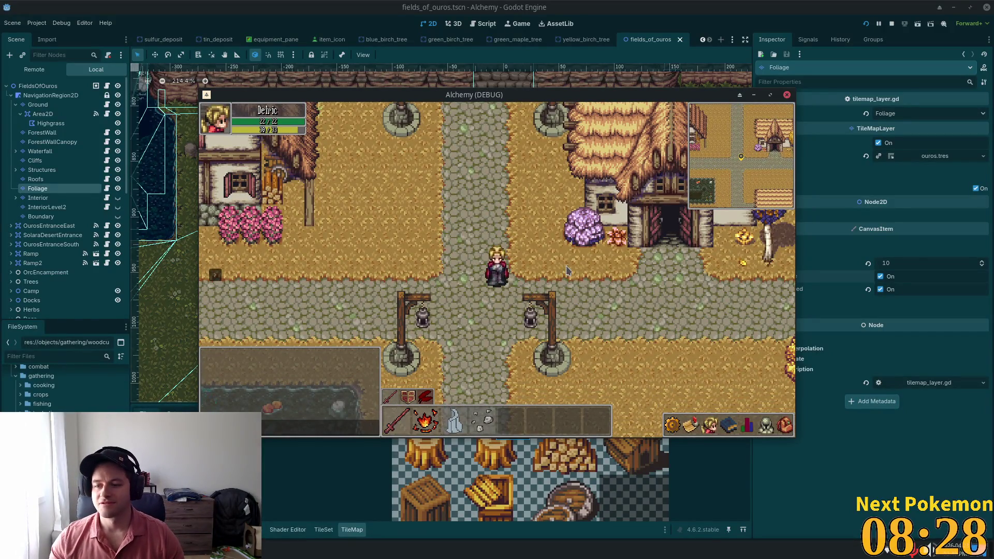
{"action": "key", "text": "Left"}
{"action": "key", "text": "Up"}
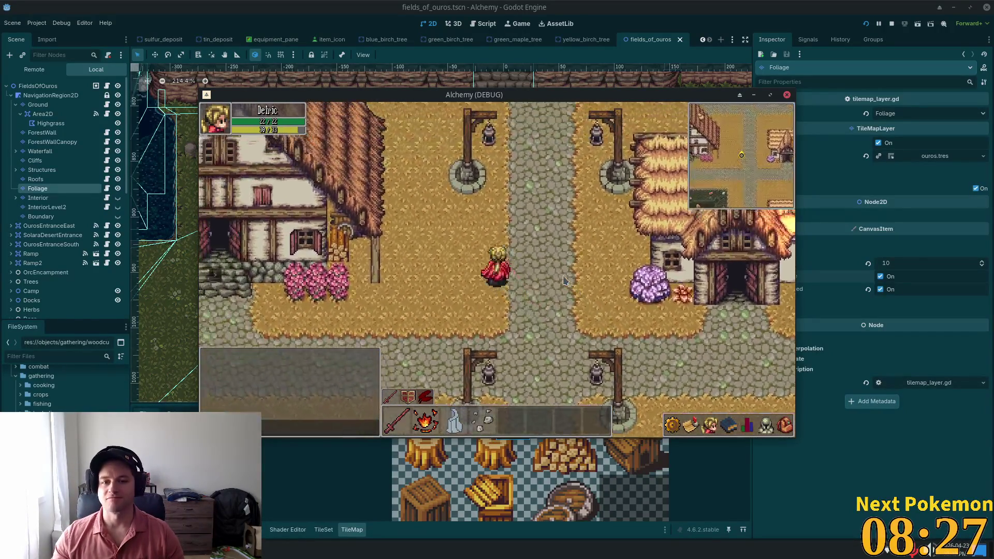
{"action": "key", "text": "Up"}
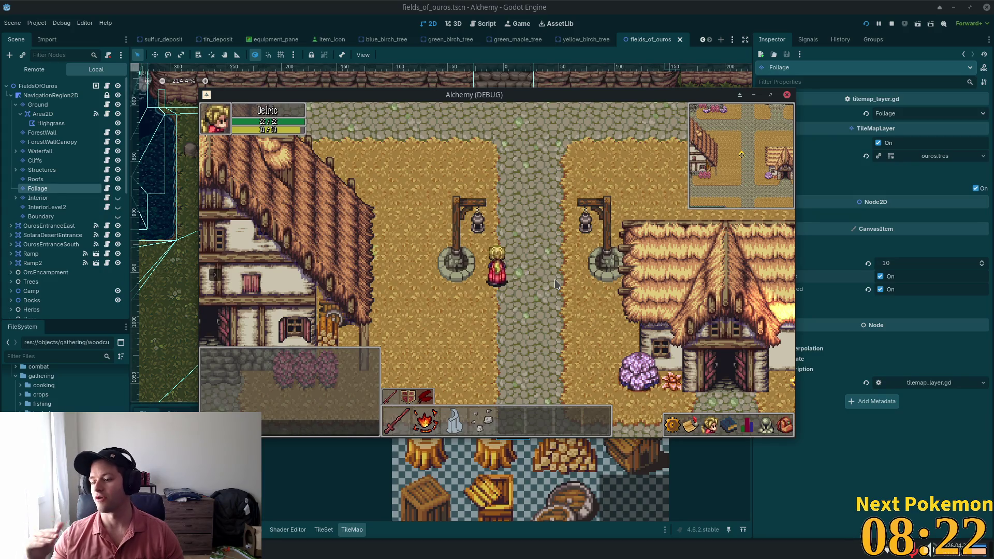
{"action": "key", "text": "Up"}
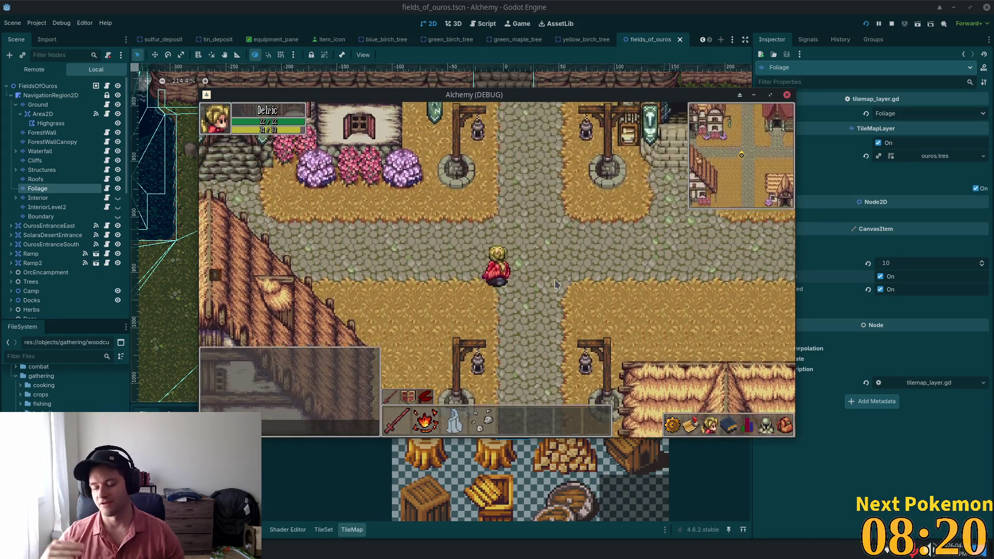
{"action": "key", "text": "Up"}
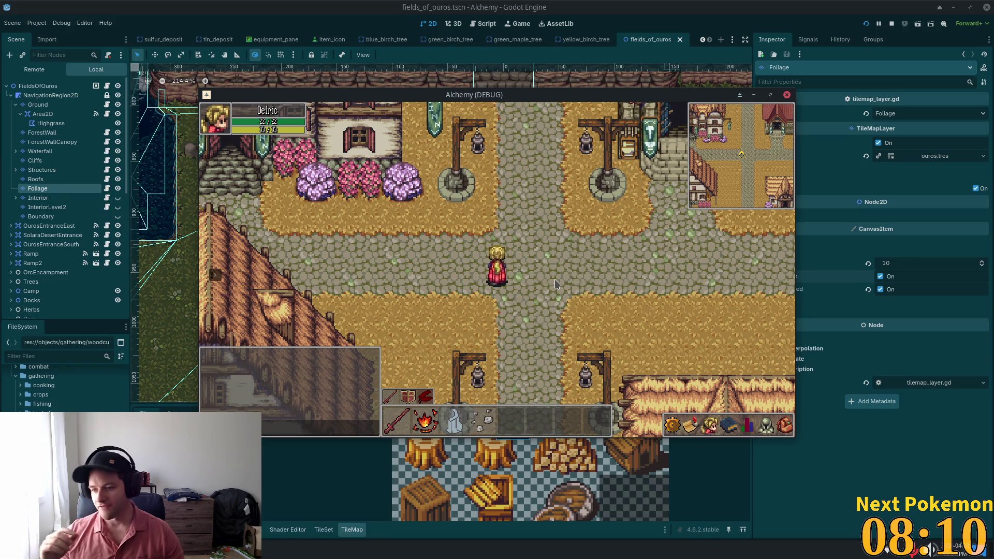
Walk west across the bridge, back east, then south and west to the notice-board house.
{"action": "key", "text": "Left"}
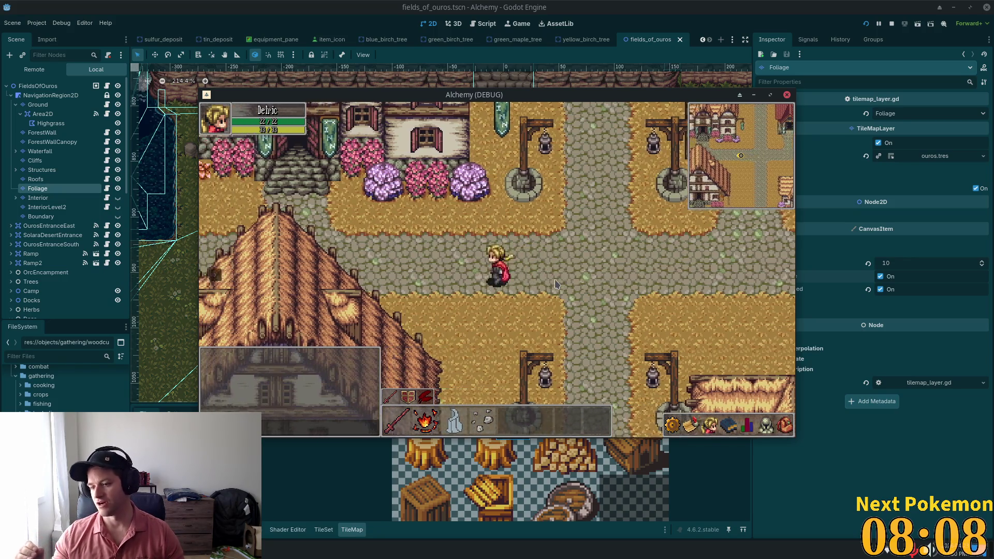
{"action": "key", "text": "Left"}
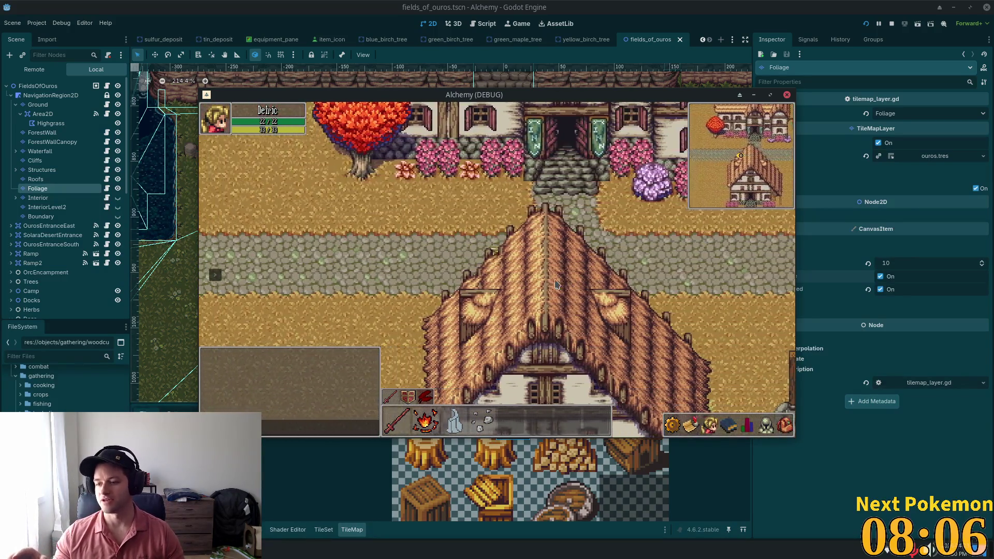
{"action": "key", "text": "Left"}
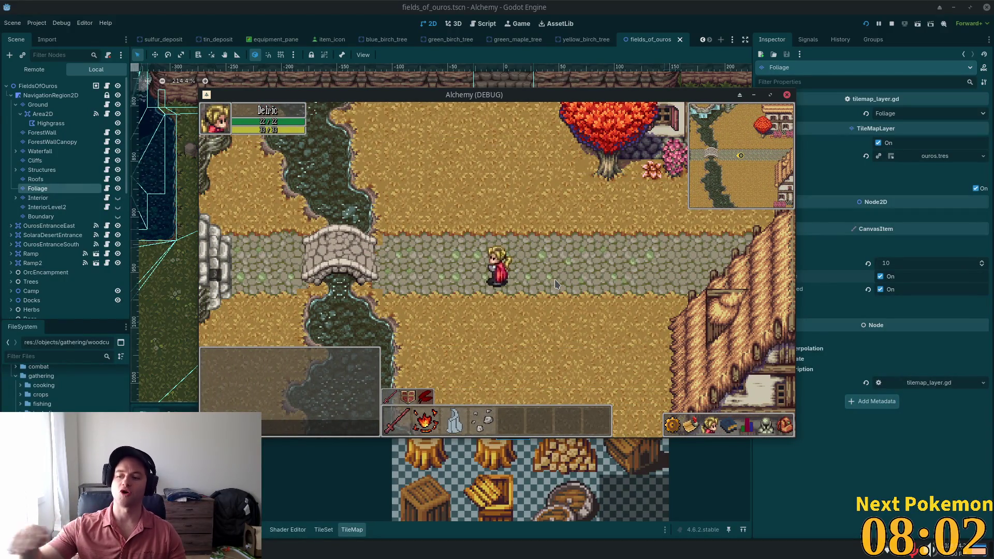
{"action": "key", "text": "Right"}
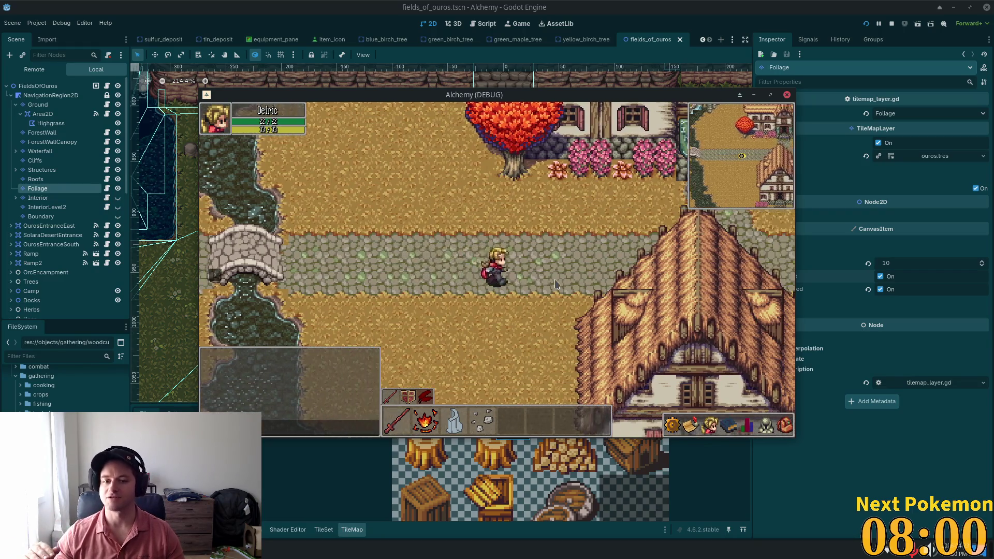
{"action": "key", "text": "Right"}
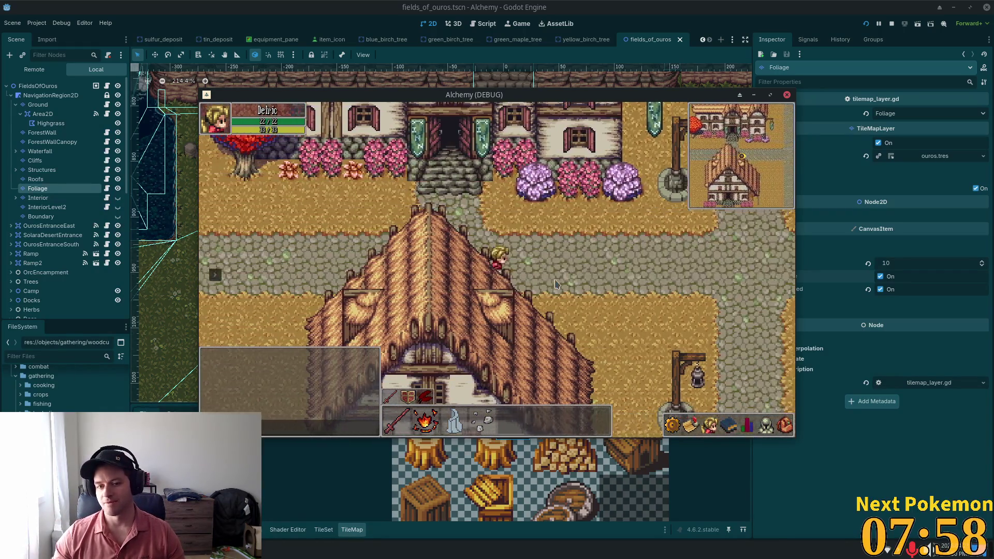
{"action": "key", "text": "Down"}
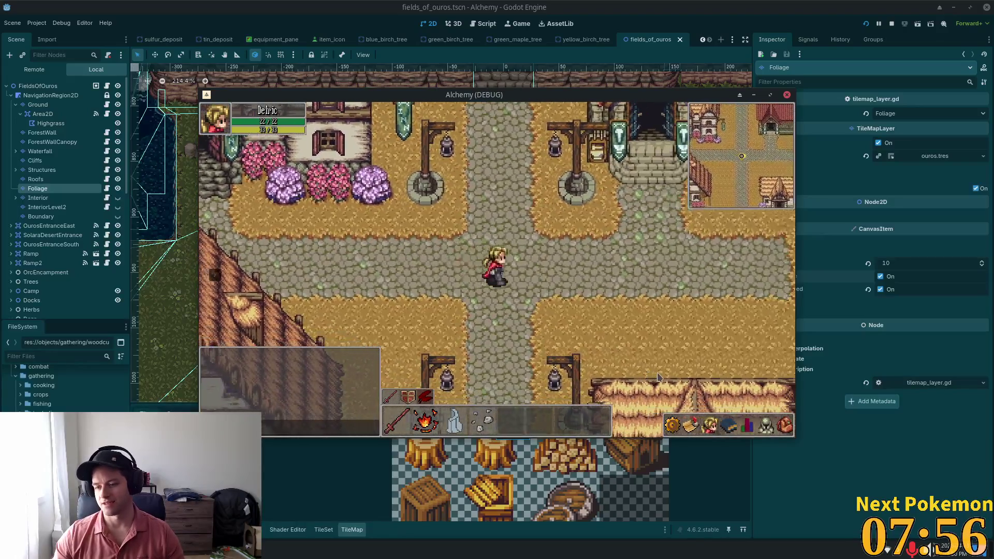
{"action": "key", "text": "Down"}
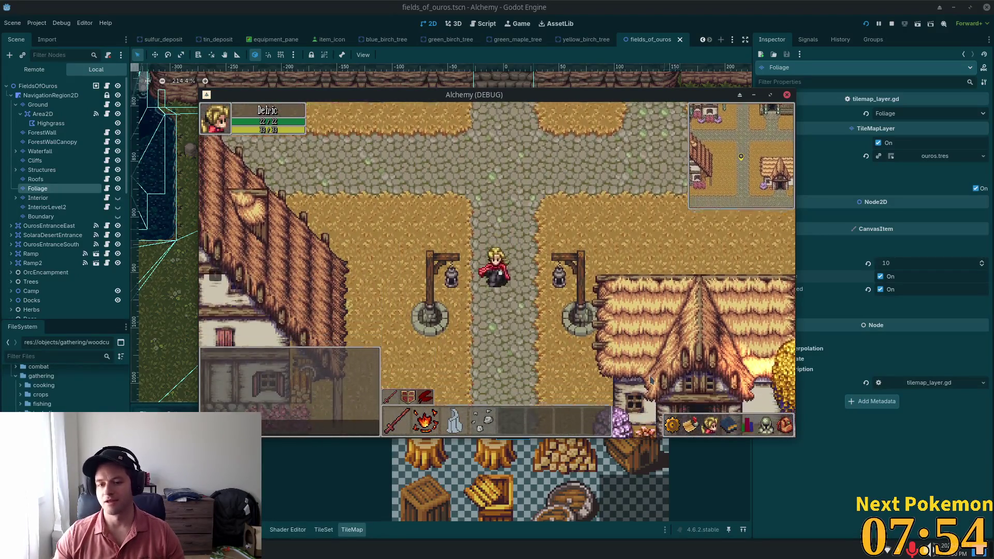
{"action": "key", "text": "Left"}
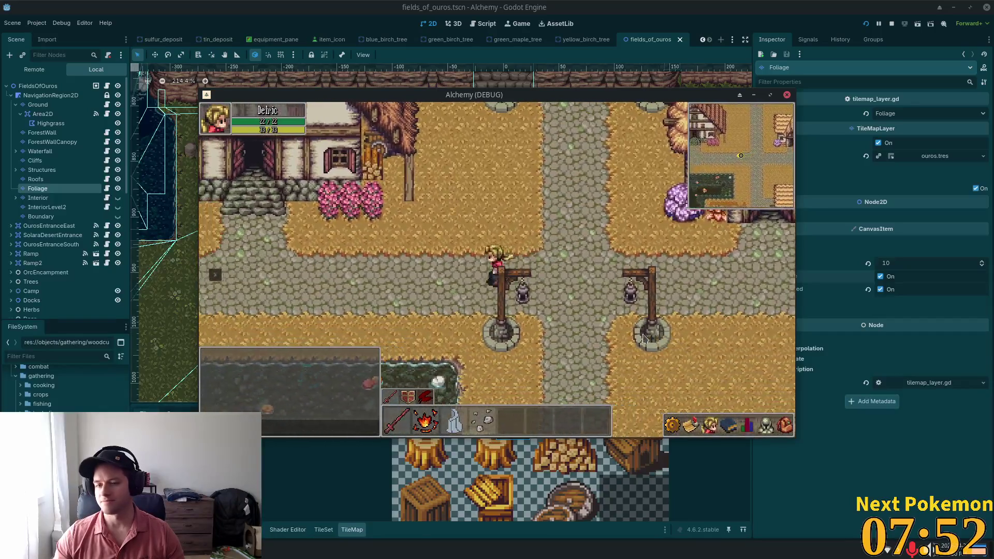
{"action": "key", "text": "Left"}
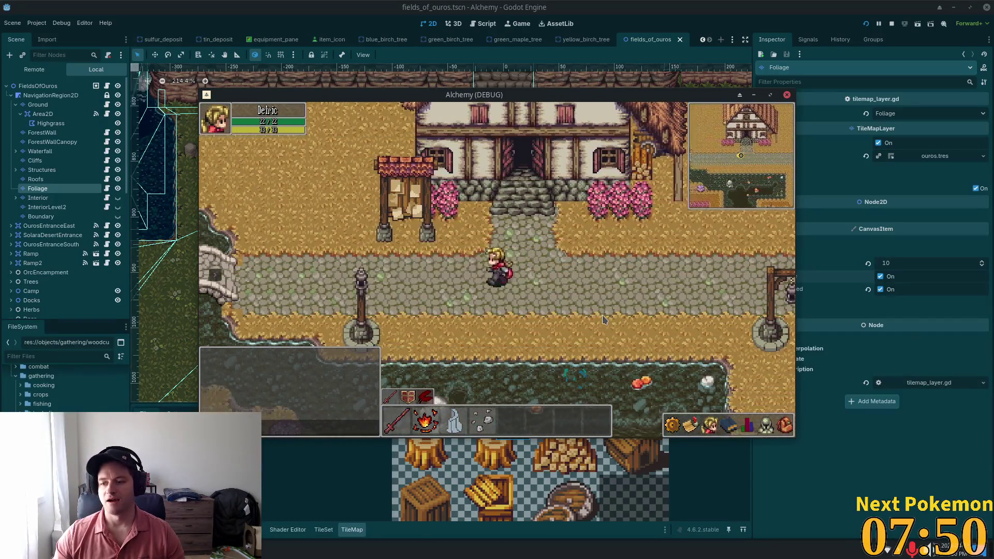
Cross the stone bridge west, then walk back east into town.
{"action": "key", "text": "Left"}
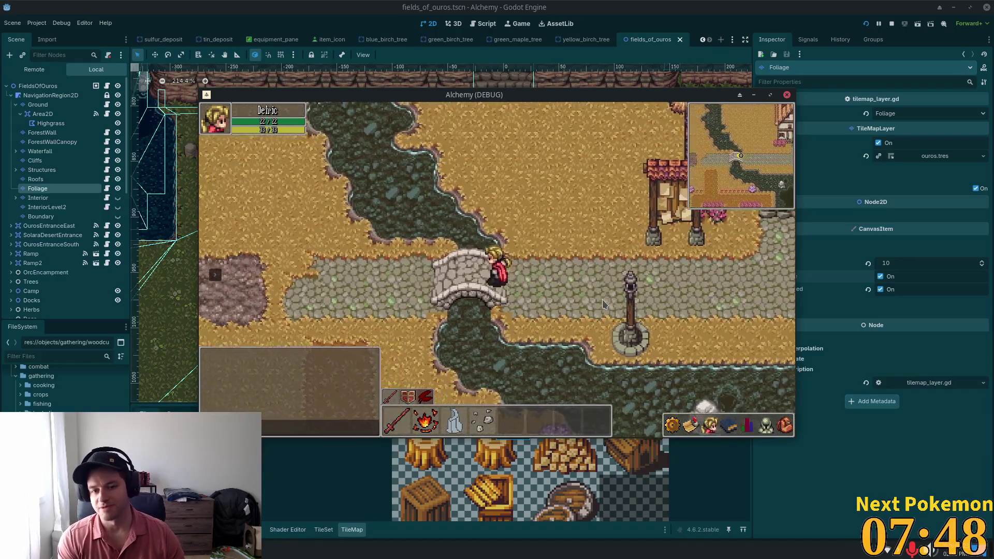
{"action": "key", "text": "Right"}
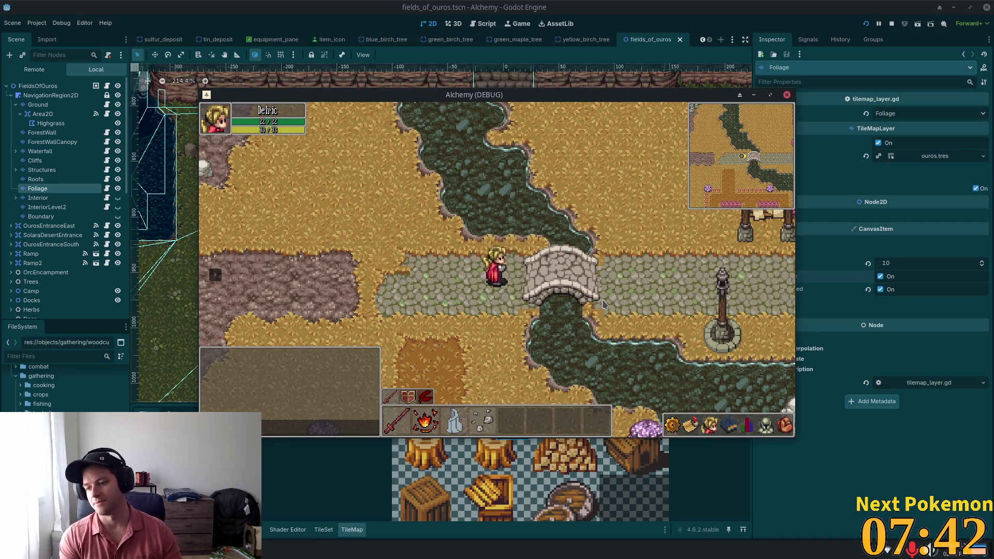
{"action": "key", "text": "Right"}
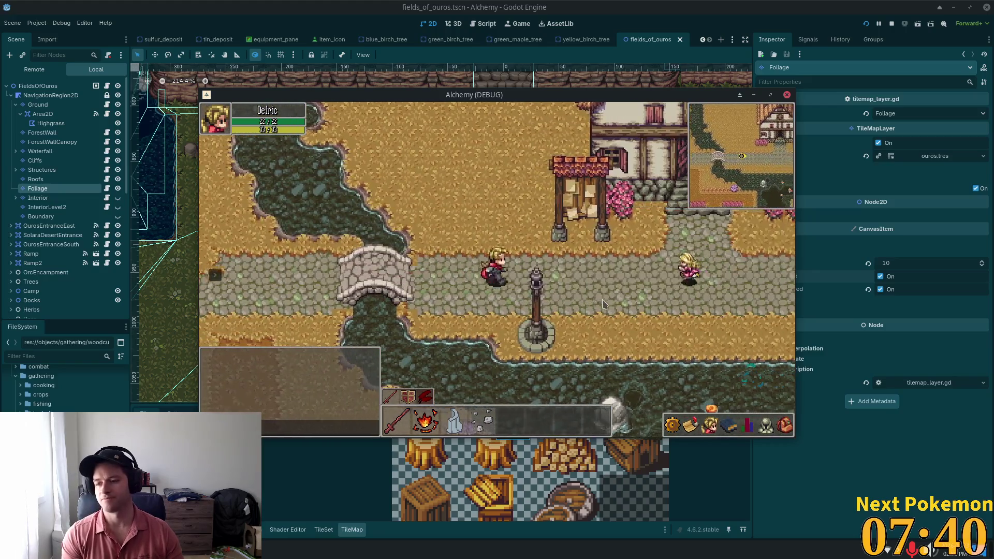
{"action": "key", "text": "Right"}
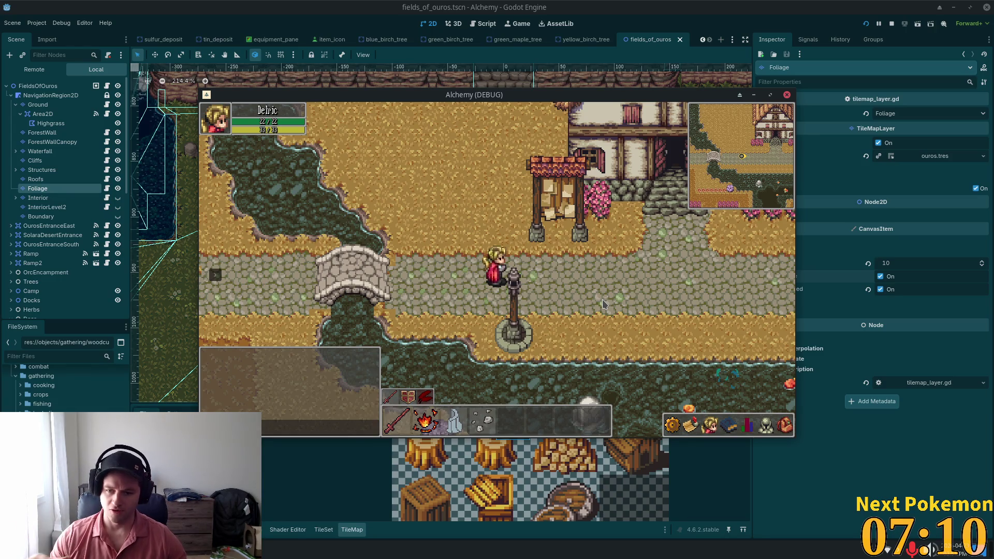
Refocus the game, walk east to meet the approaching girl, then north to the crossroads.
{"action": "left_click", "coordinate": [621, 189]}
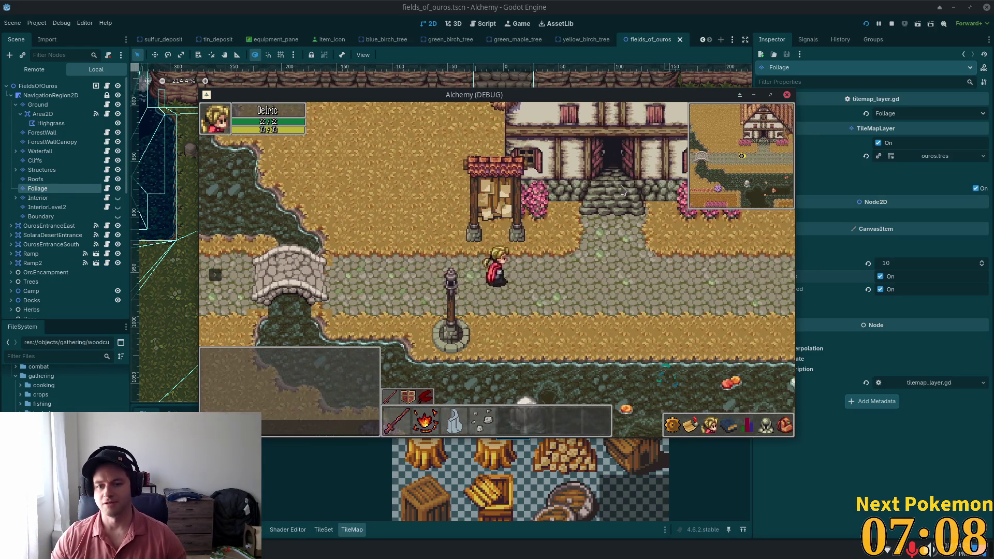
{"action": "key", "text": "d"}
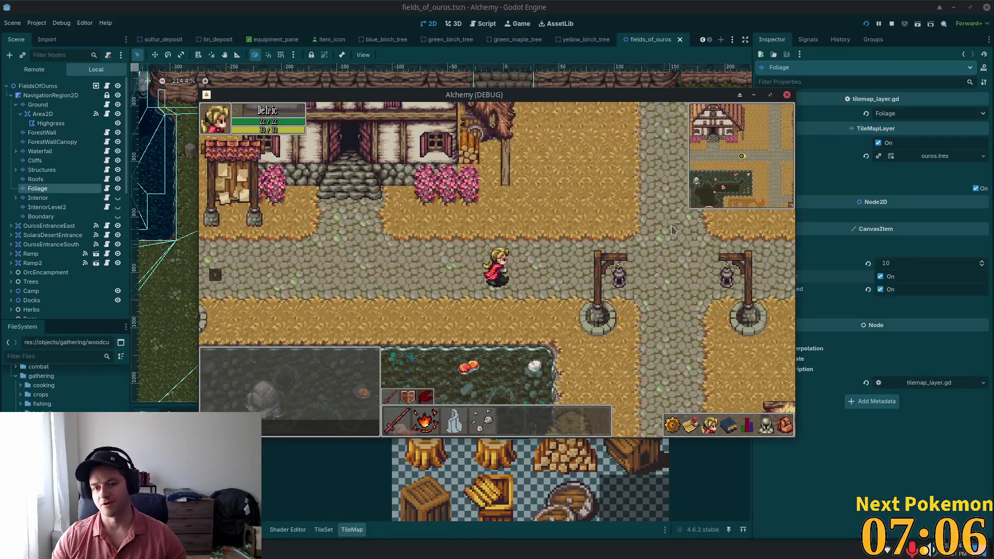
{"action": "key", "text": "d"}
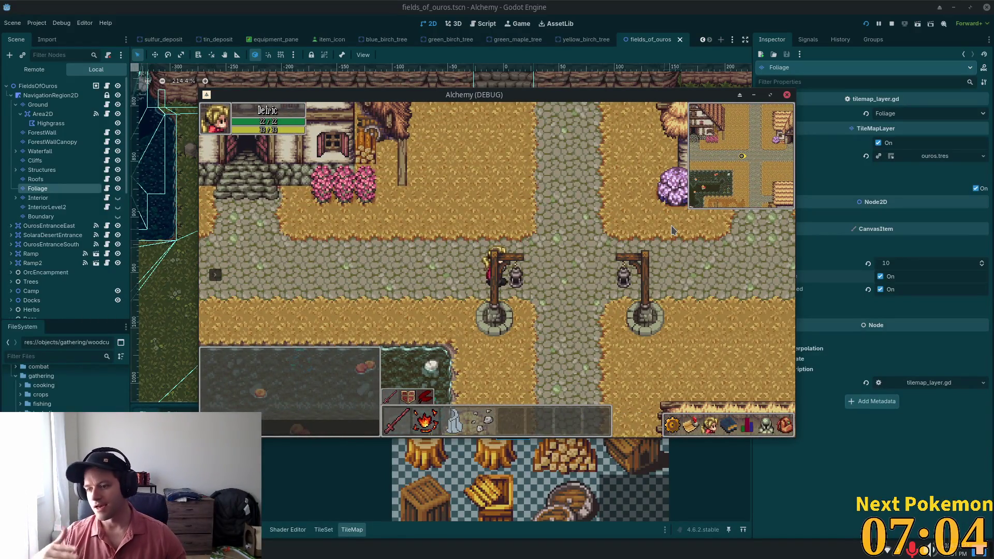
{"action": "key", "text": "d"}
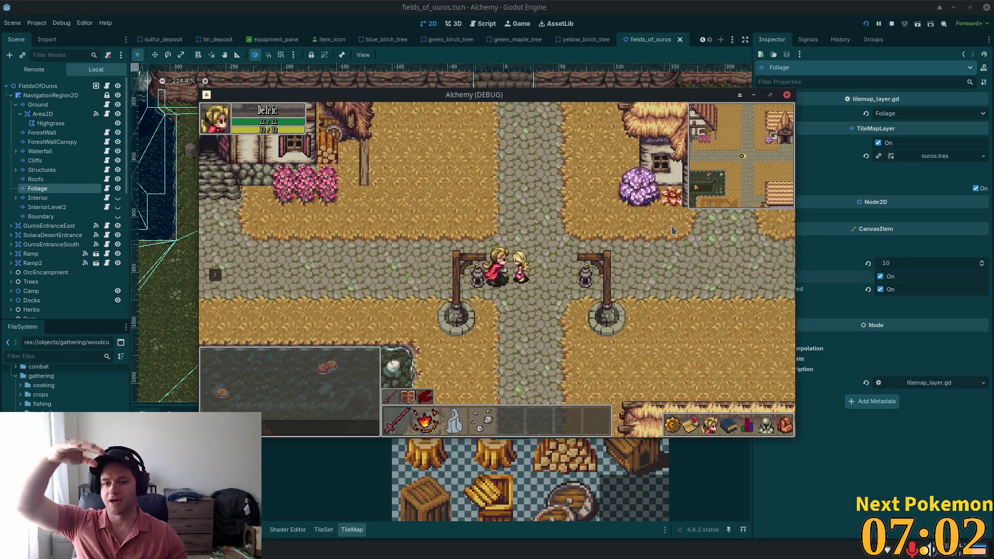
{"action": "key", "text": "w"}
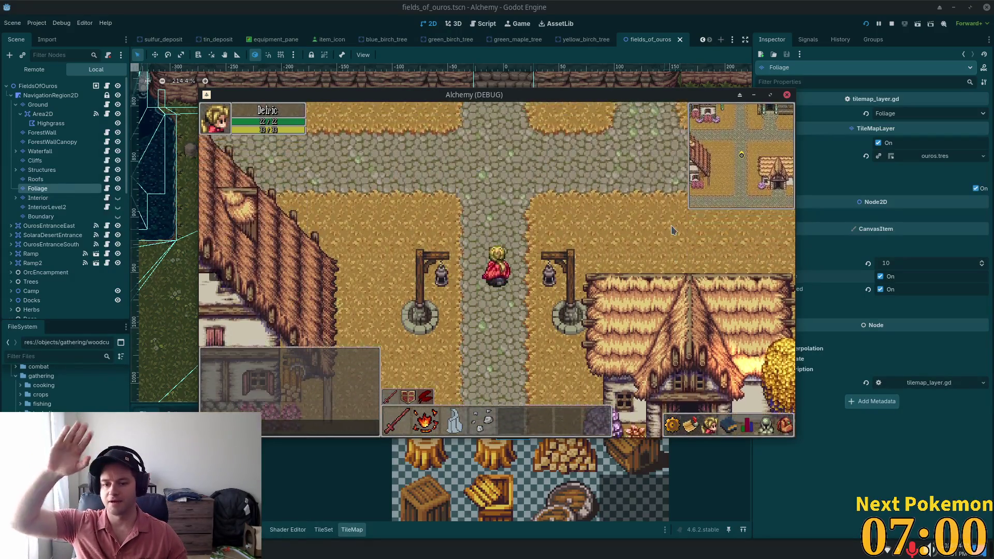
{"action": "key", "text": "w"}
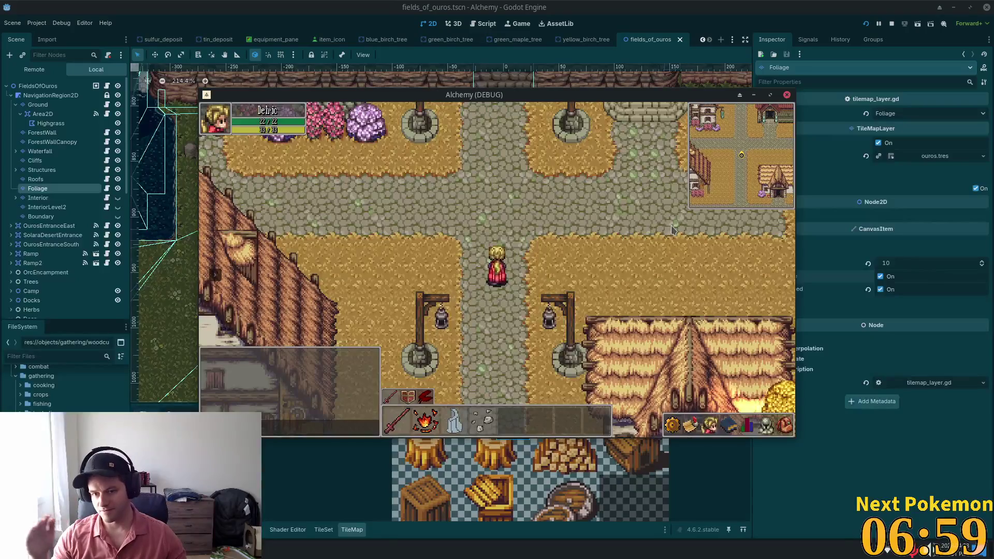
{"action": "key", "text": "w"}
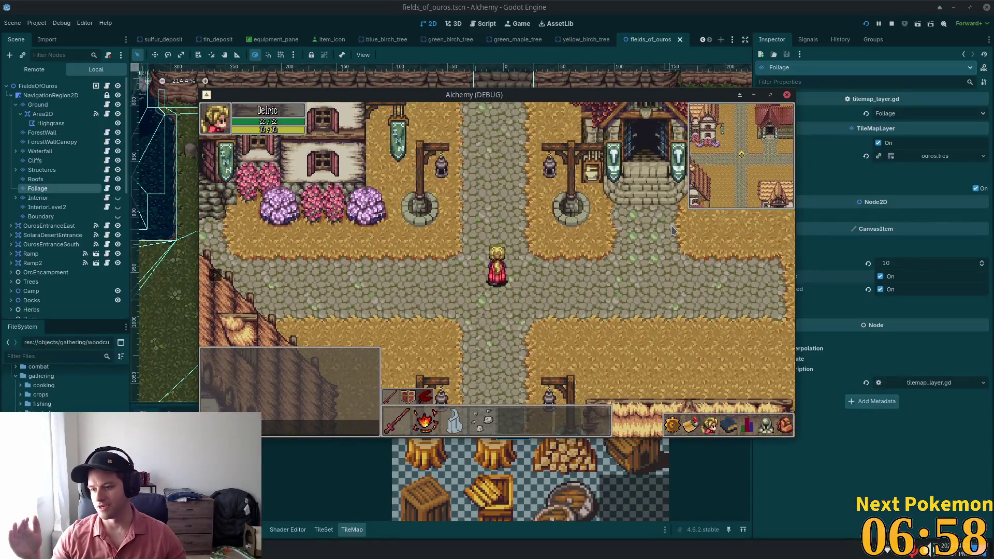
{"action": "key", "text": "a"}
{"action": "key", "text": "a"}
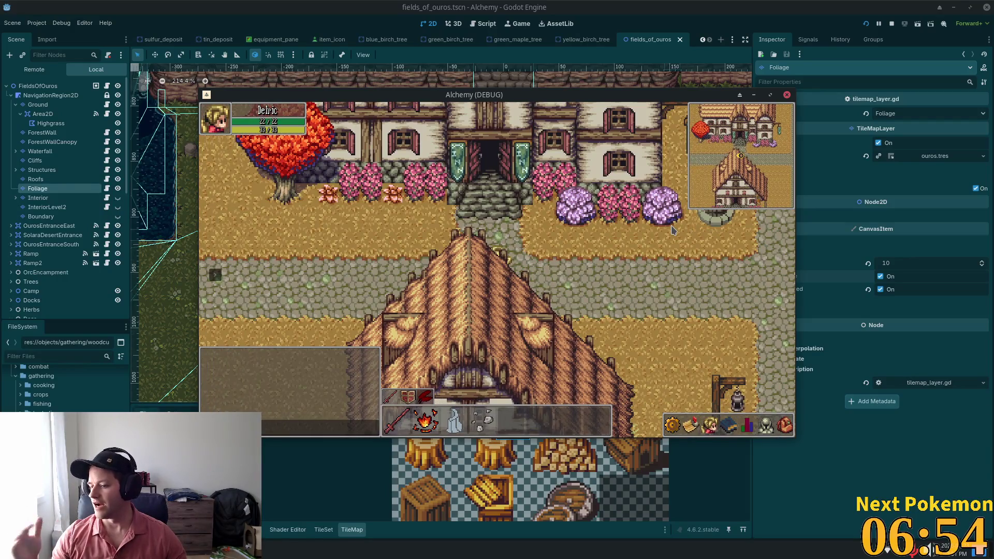
Walk west over the bridge onto the road, then back east to the crossroads.
{"action": "key", "text": "Left"}
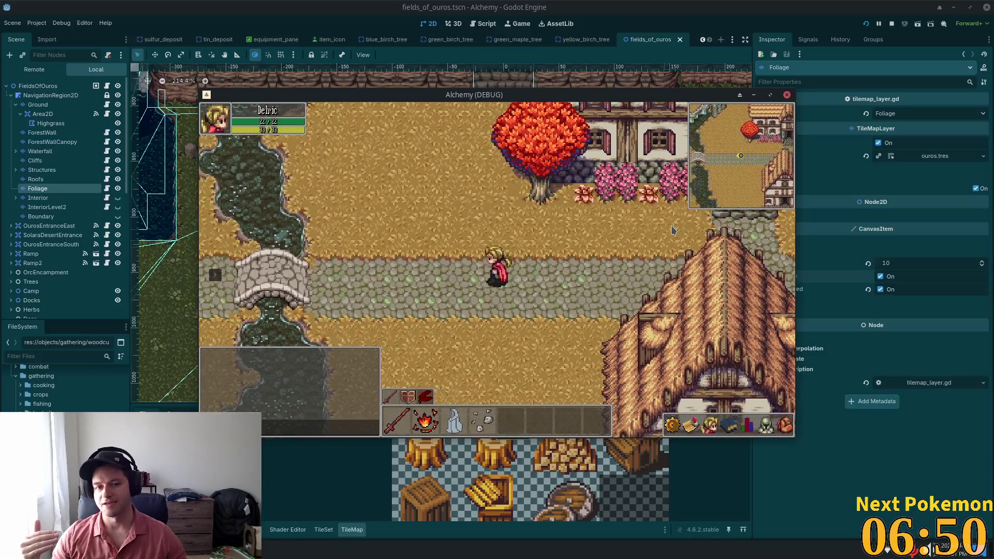
{"action": "key", "text": "Left"}
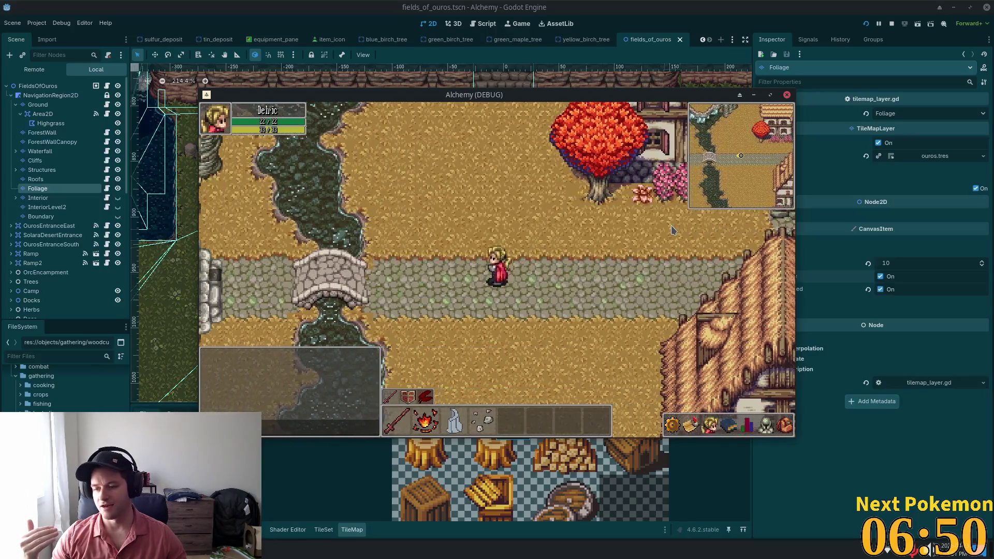
{"action": "key", "text": "Left"}
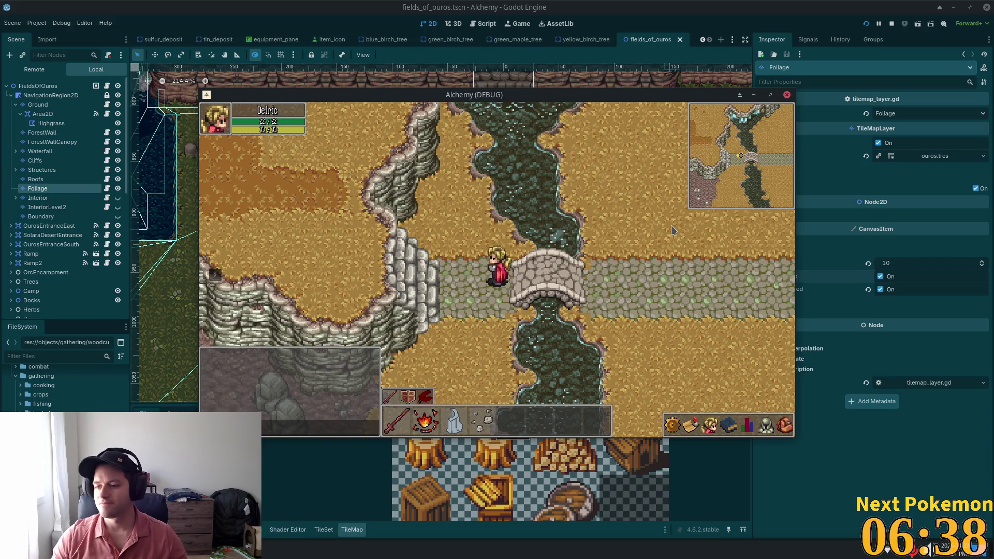
{"action": "key", "text": "Right"}
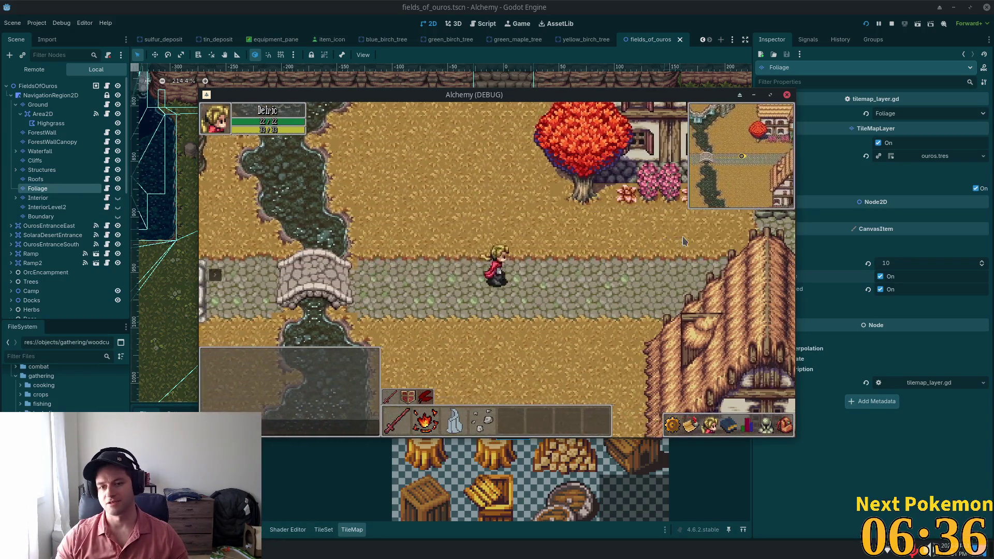
{"action": "key", "text": "Right"}
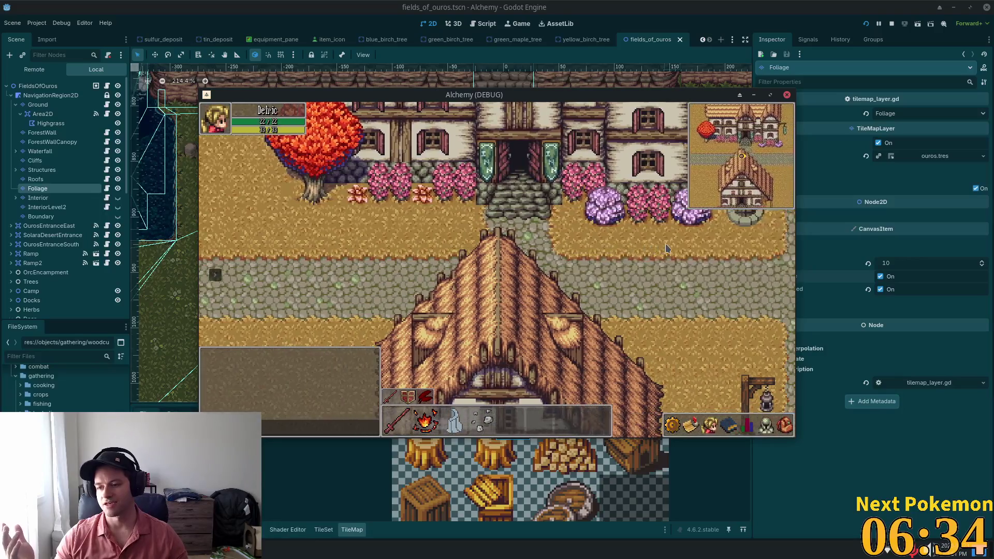
{"action": "key", "text": "Right"}
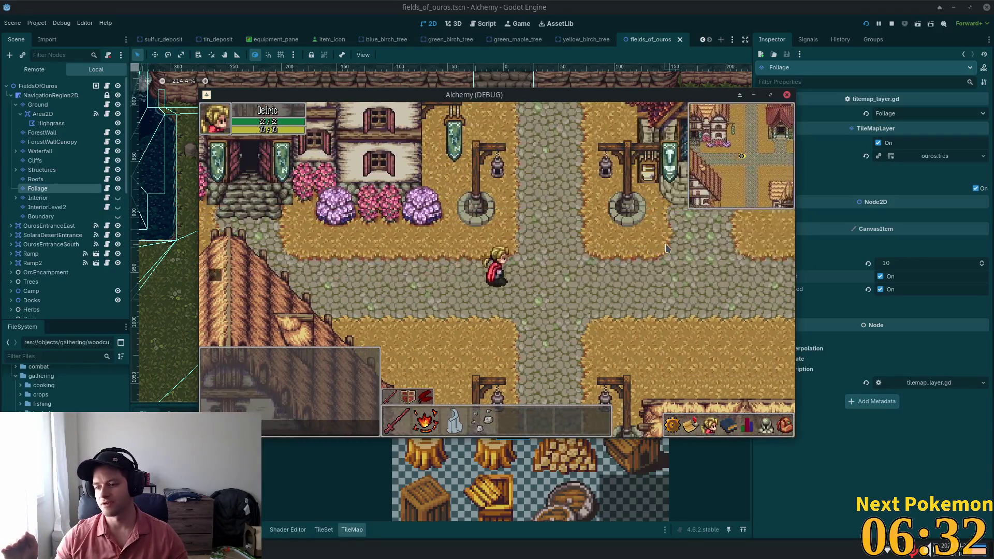
Walk the hero south down the road, then west toward the bridge.
{"action": "key", "text": "Down"}
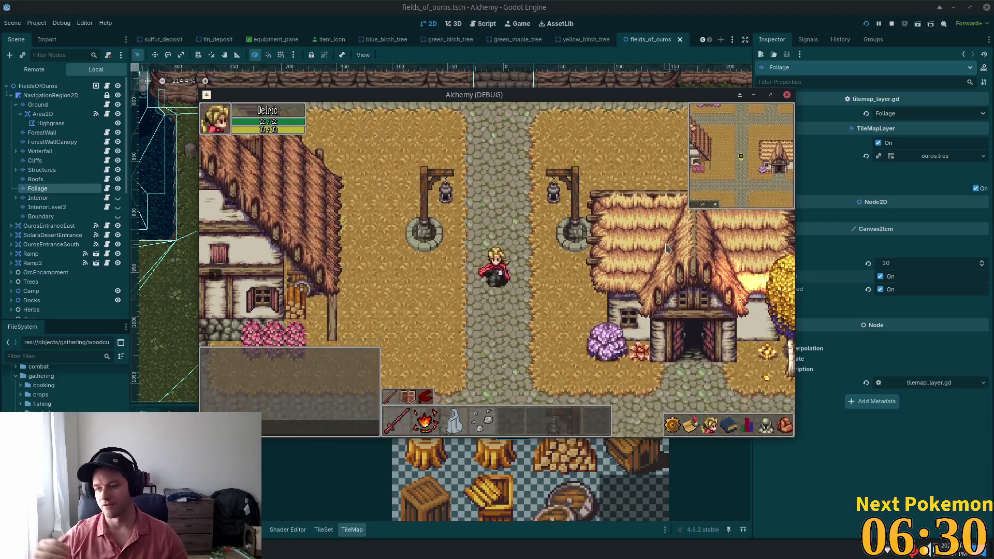
{"action": "key", "text": "Down"}
{"action": "key", "text": "Left"}
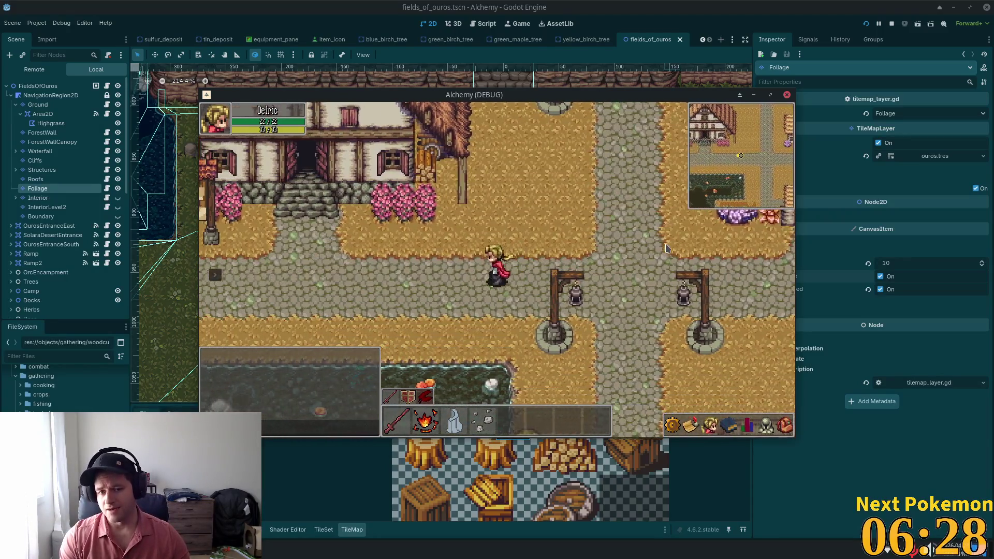
{"action": "key", "text": "Left"}
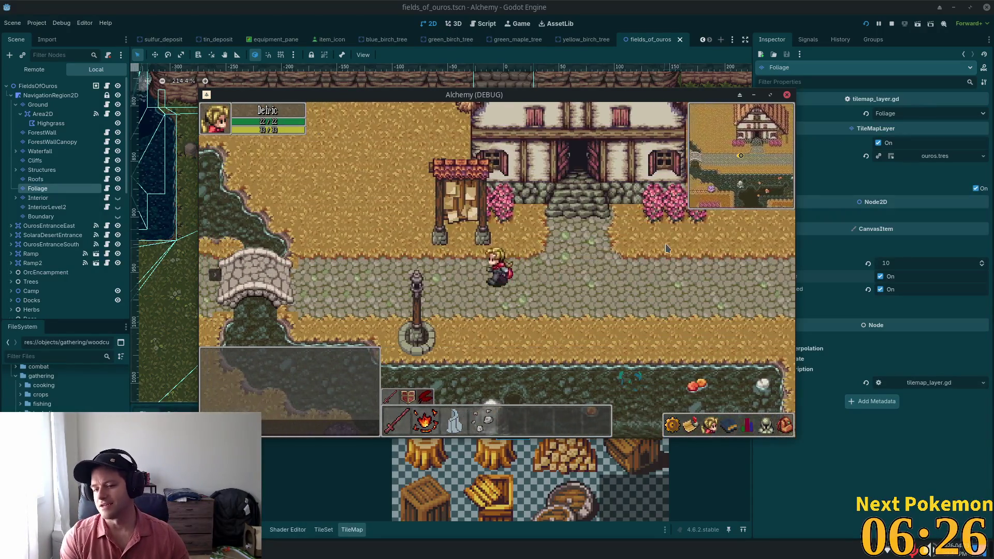
{"action": "key", "text": "Left"}
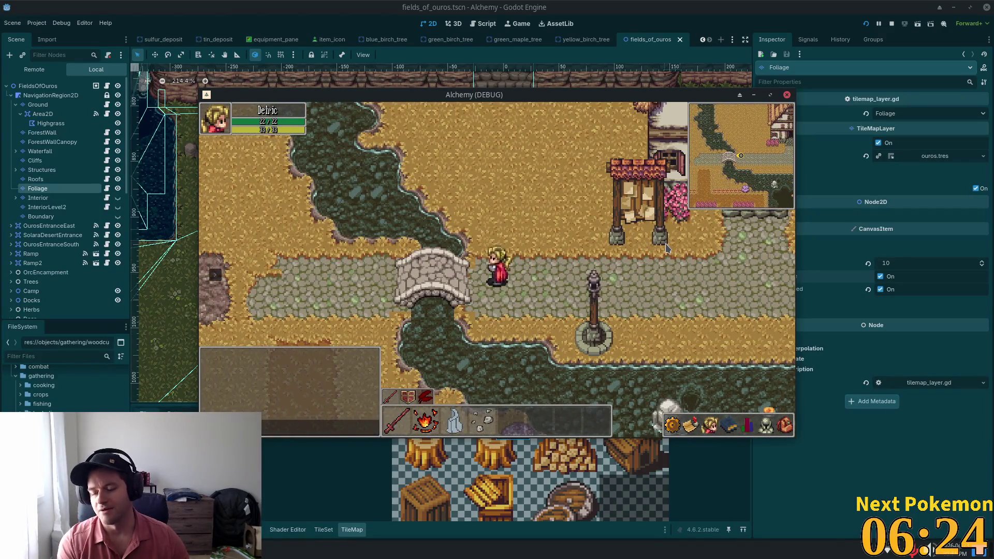
{"action": "key", "text": "Left"}
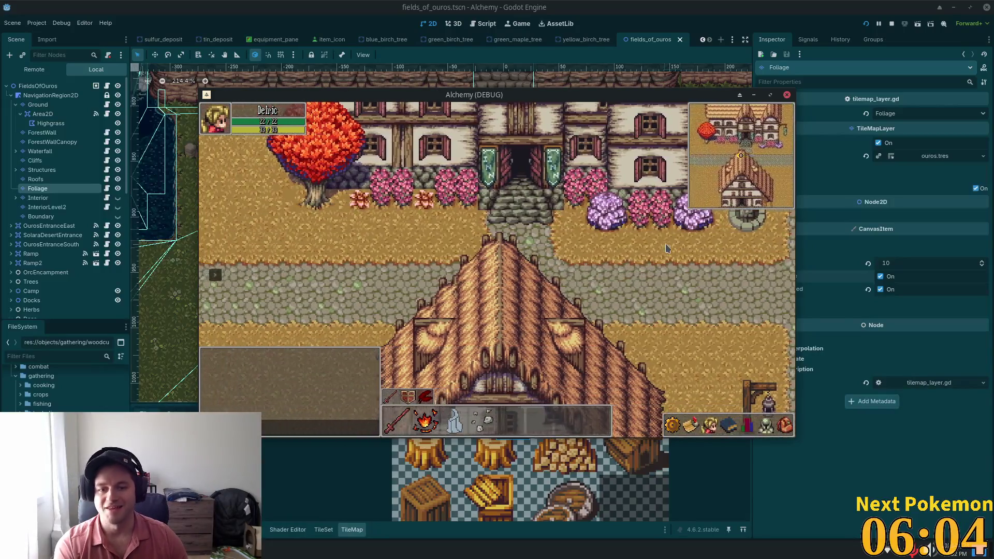
Cross the bridge west to the stone stairs, then walk back east past the inn into the crossroads.
{"action": "key", "text": "a"}
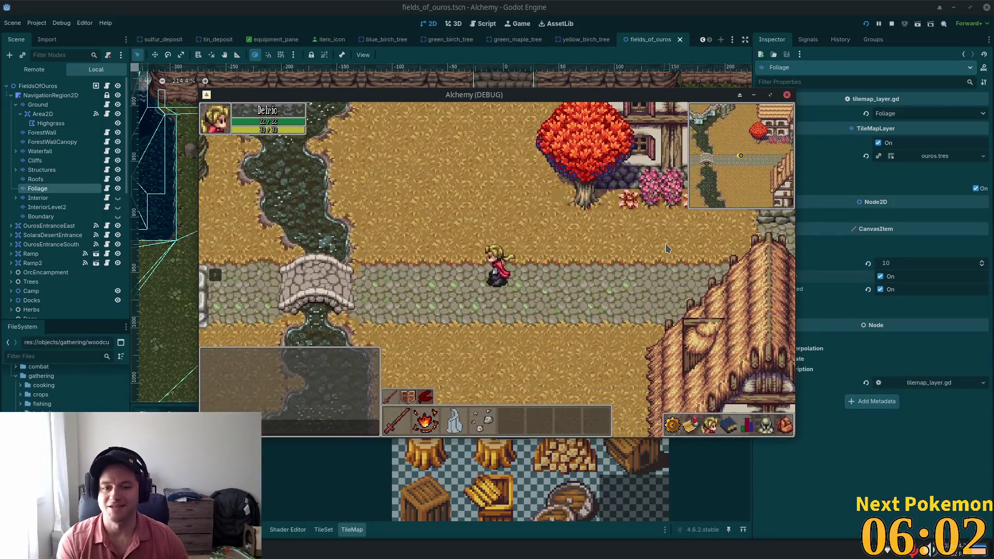
{"action": "key", "text": "a"}
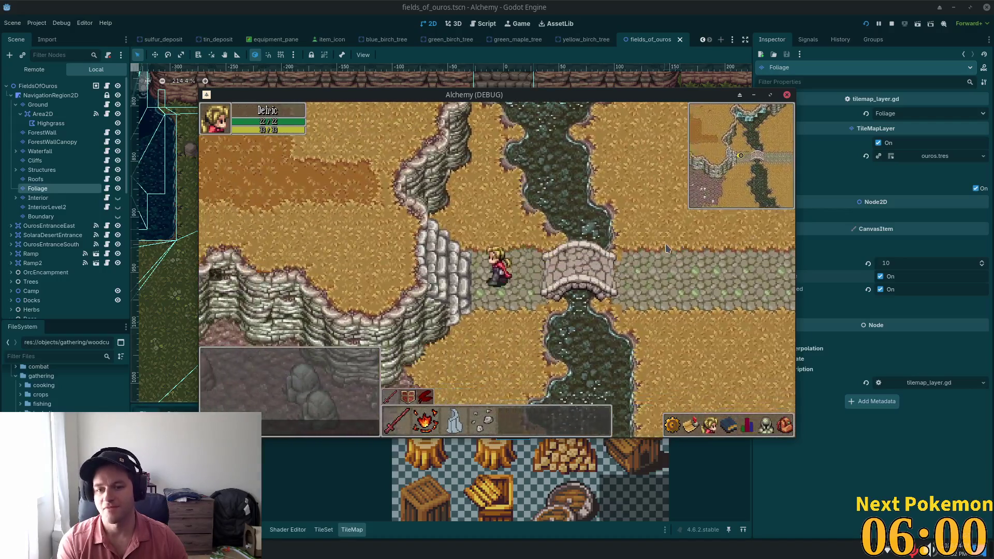
{"action": "key", "text": "d"}
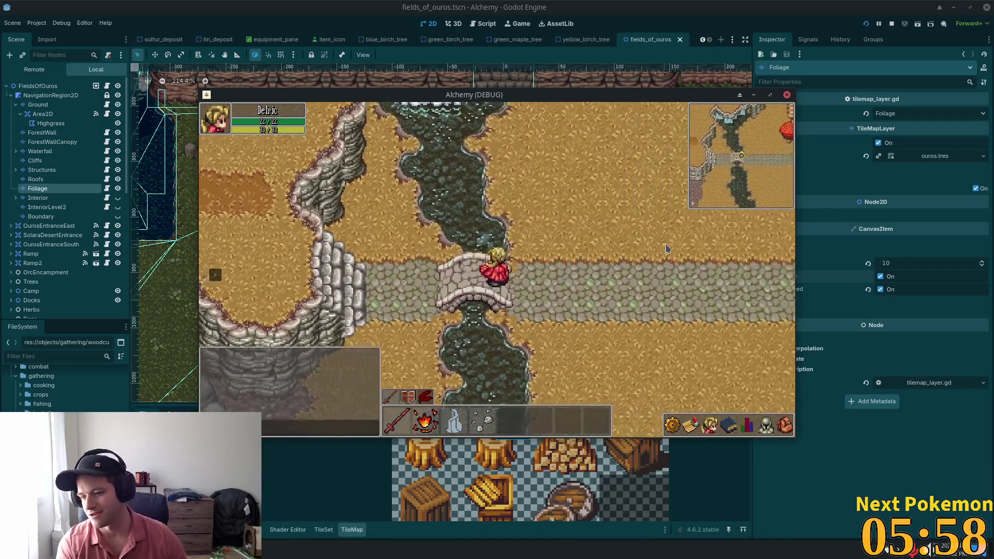
{"action": "key", "text": "d"}
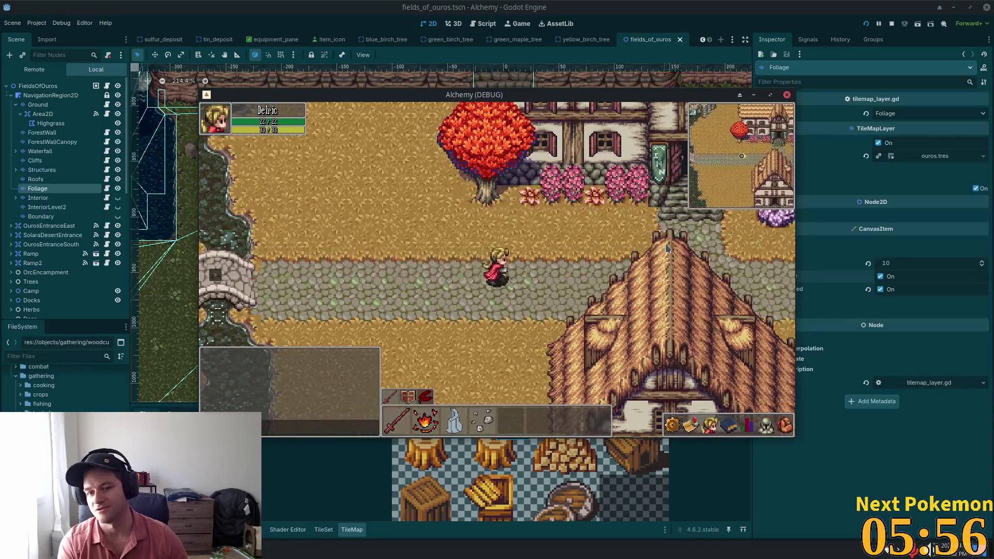
{"action": "key", "text": "d"}
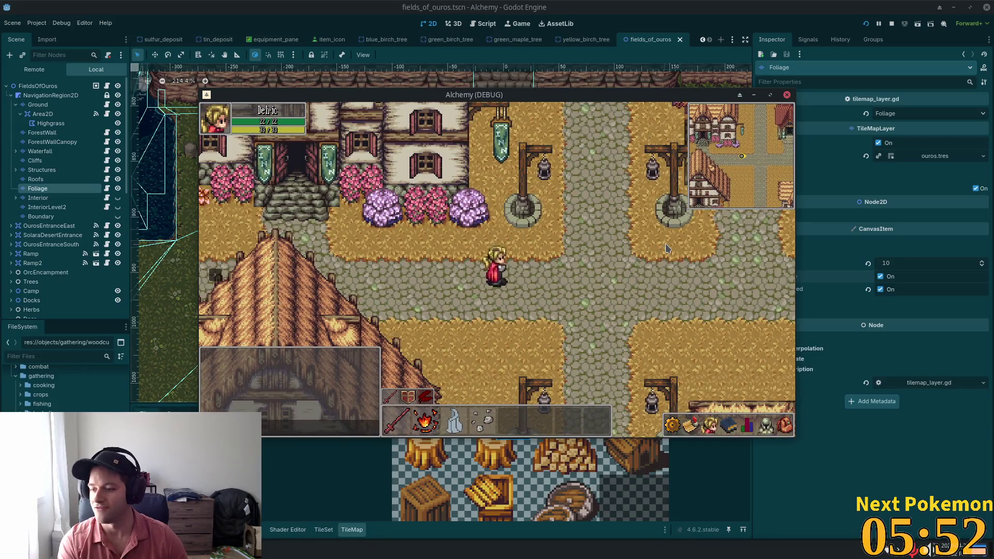
{"action": "key", "text": "d"}
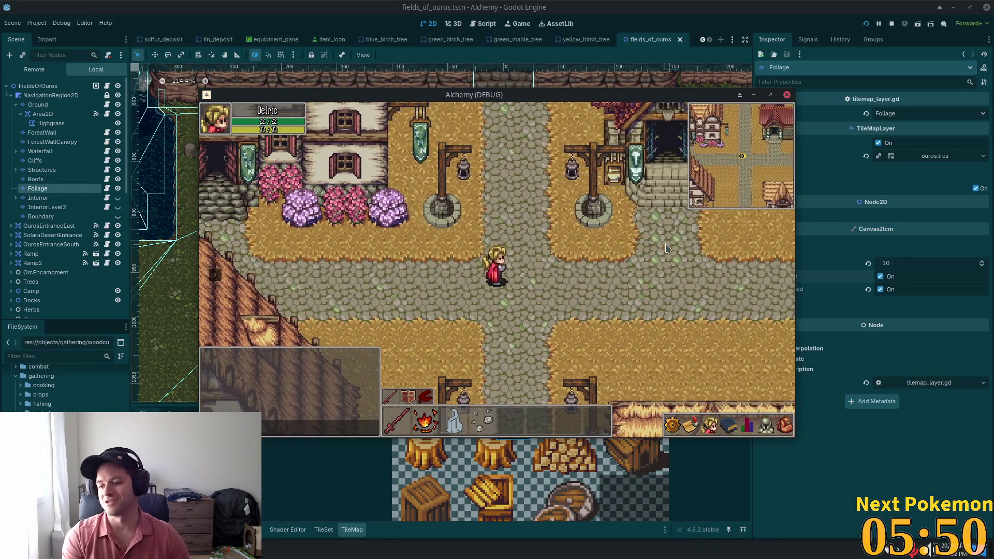
{"action": "key", "text": "d"}
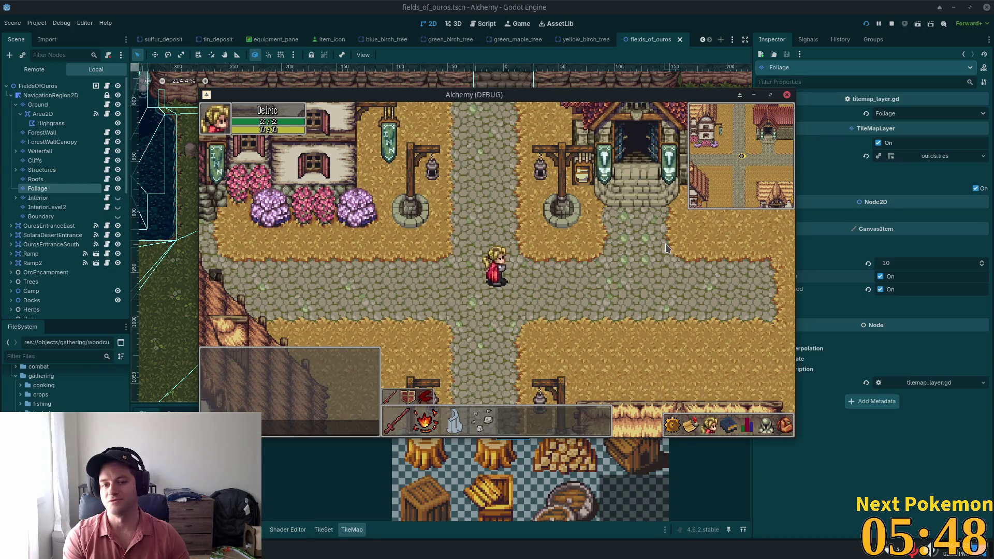
Walk south toward the thatched house, west toward the bridge, then back east.
{"action": "key", "text": "a"}
{"action": "key", "text": "s"}
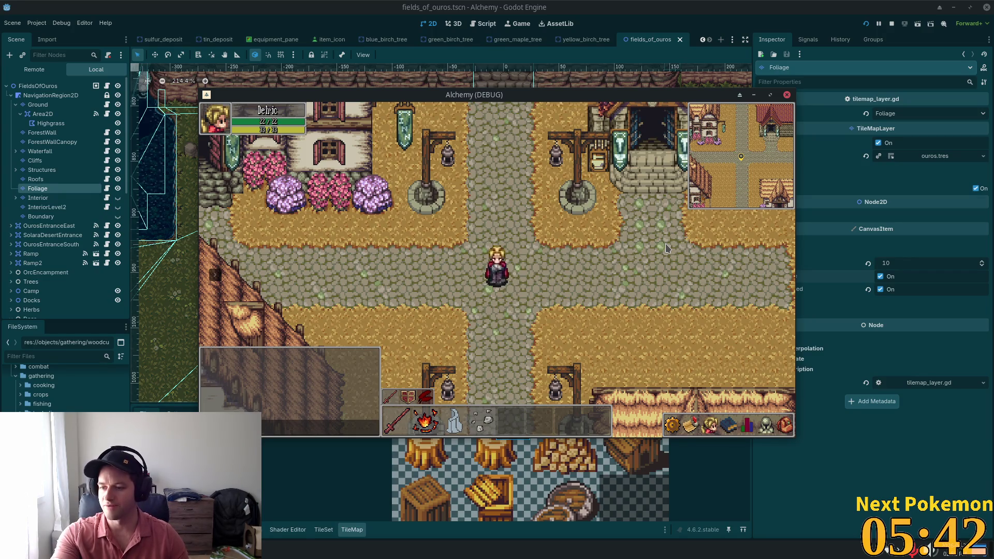
{"action": "key", "text": "s"}
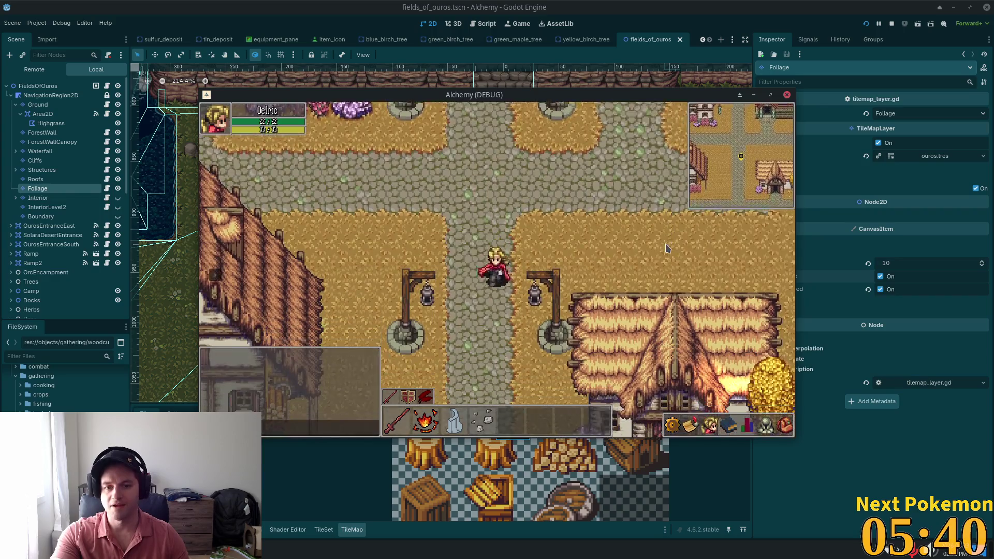
{"action": "key", "text": "s"}
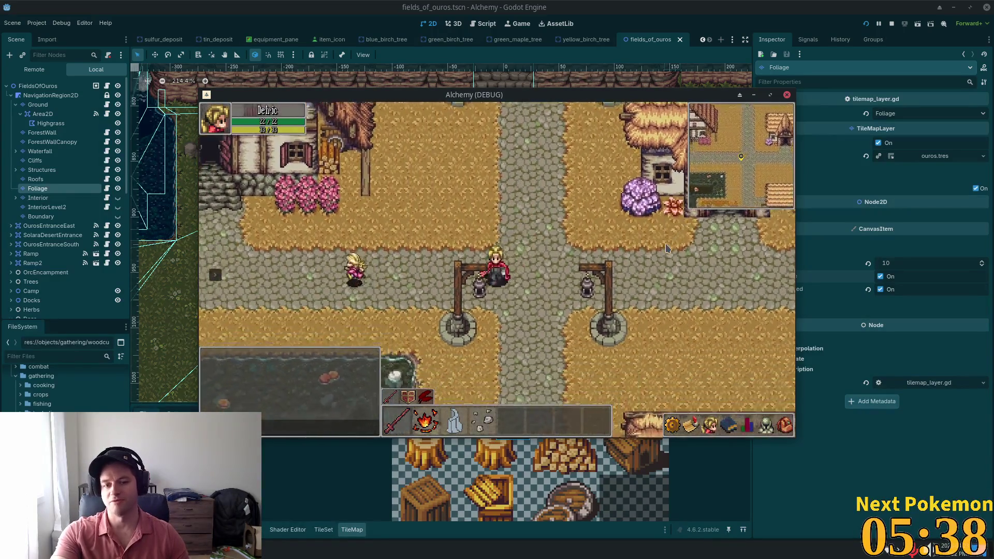
{"action": "key", "text": "a"}
{"action": "key", "text": "a"}
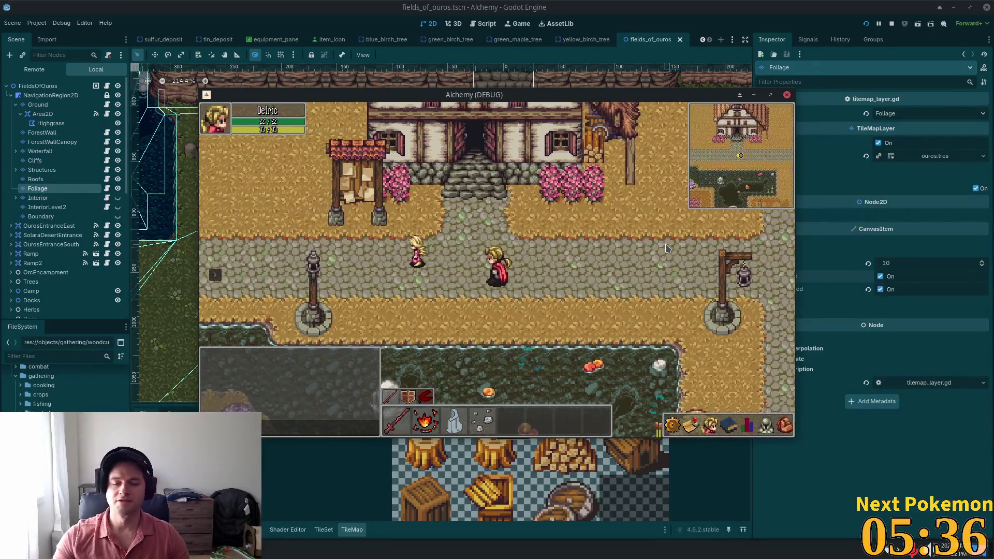
{"action": "key", "text": "a"}
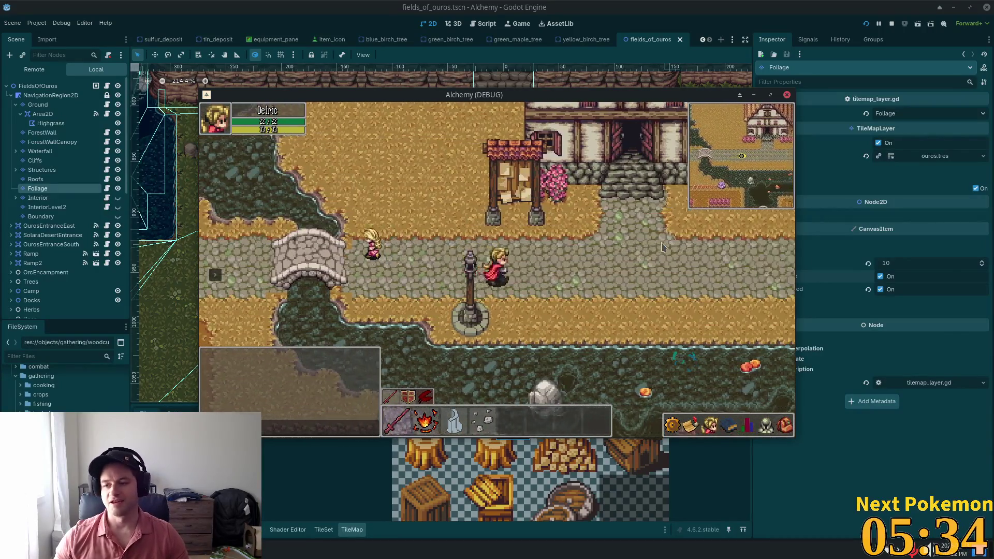
{"action": "key", "text": "d"}
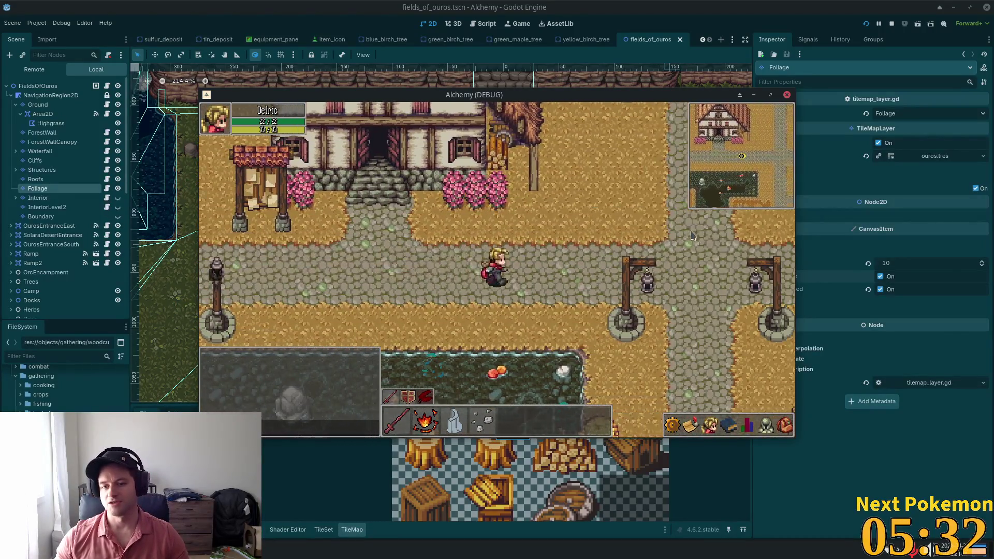
Go north, west past the inn over the bridge, then back into town's north-south path.
{"action": "key", "text": "w"}
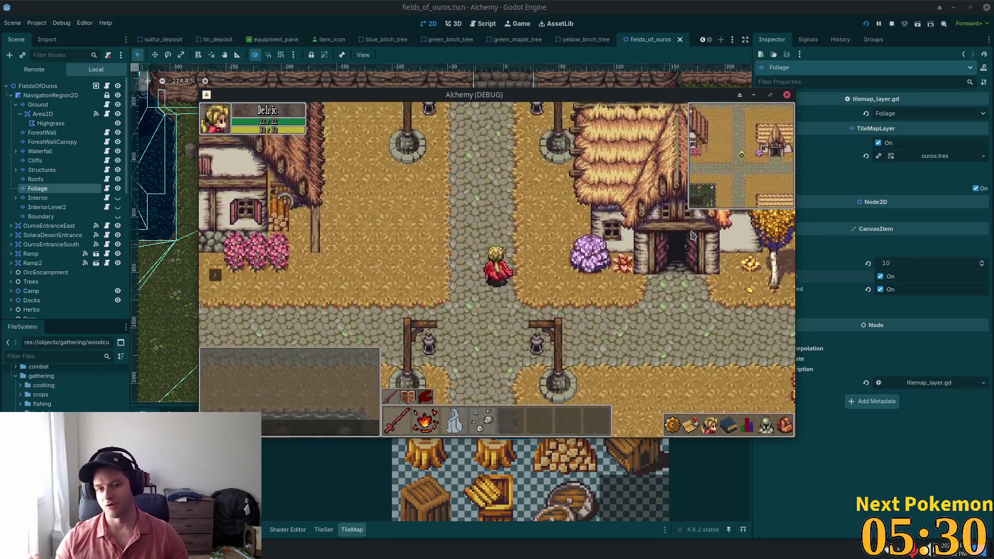
{"action": "key", "text": "w"}
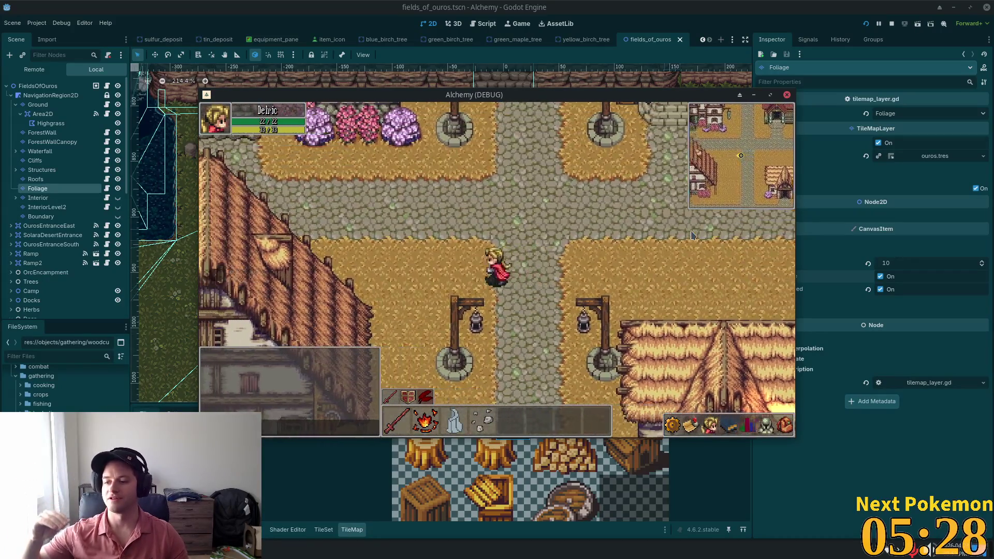
{"action": "key", "text": "a"}
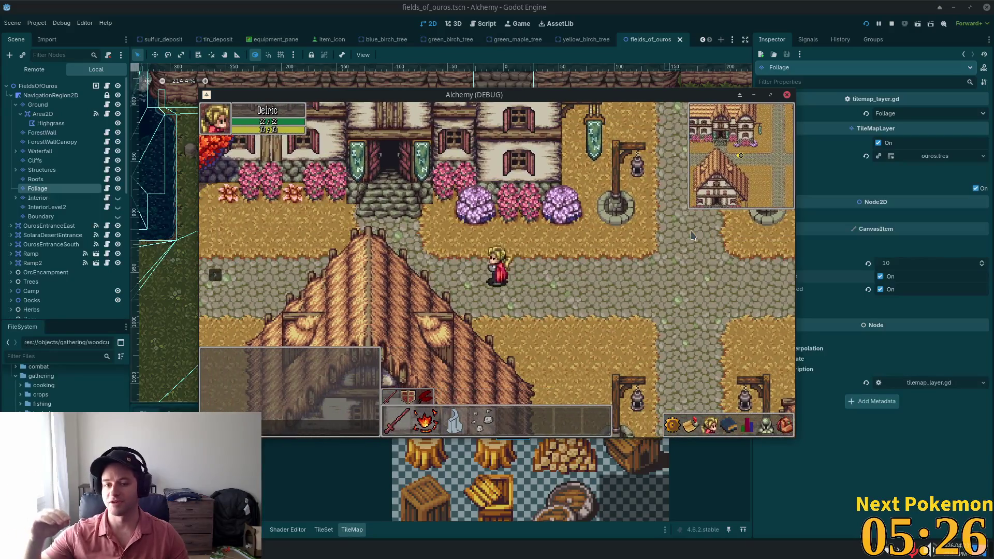
{"action": "key", "text": "a"}
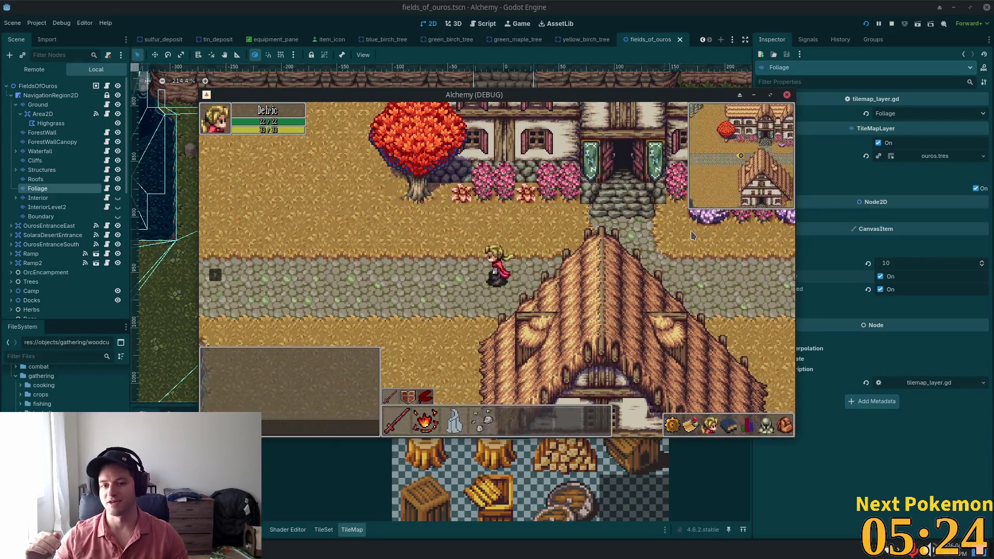
{"action": "key", "text": "w"}
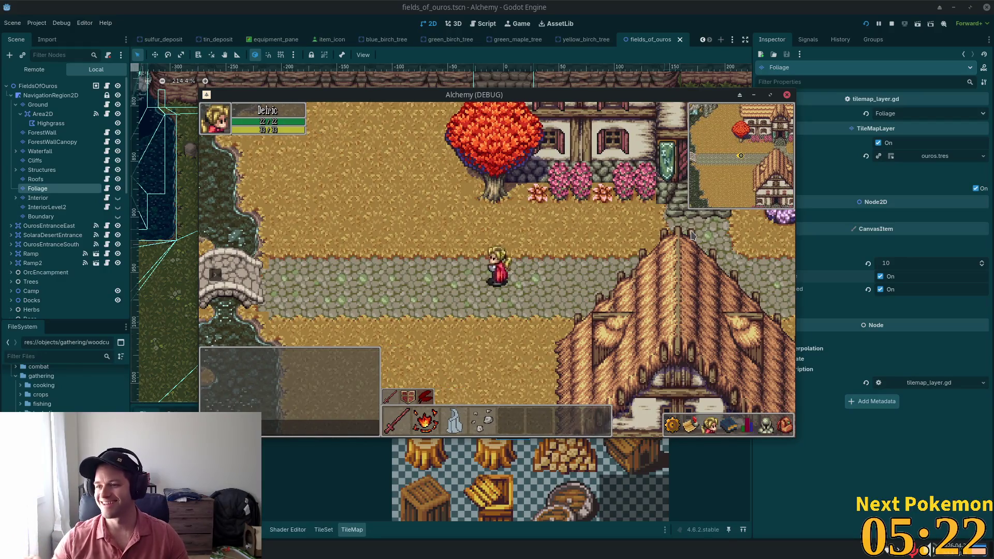
{"action": "key", "text": "a"}
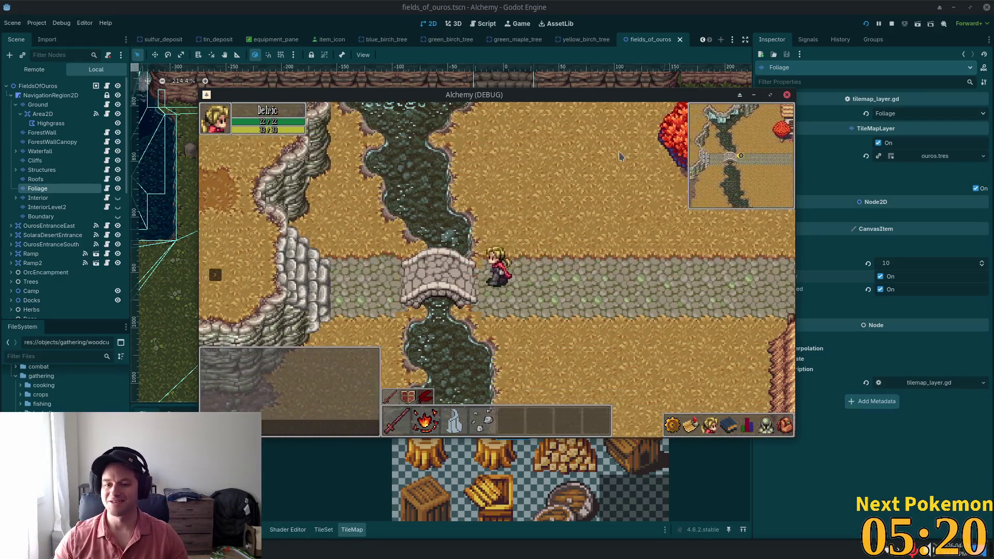
{"action": "key", "text": "a"}
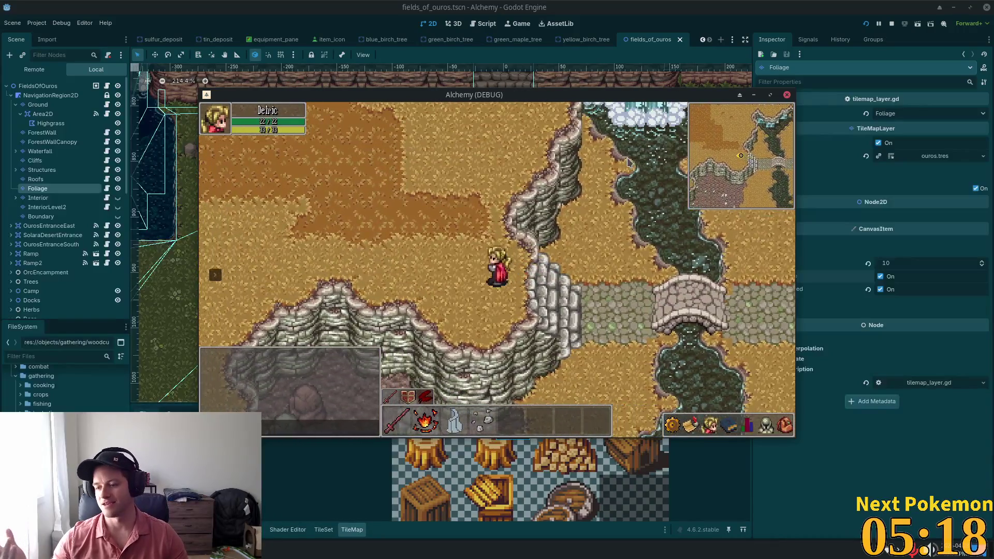
{"action": "key", "text": "d"}
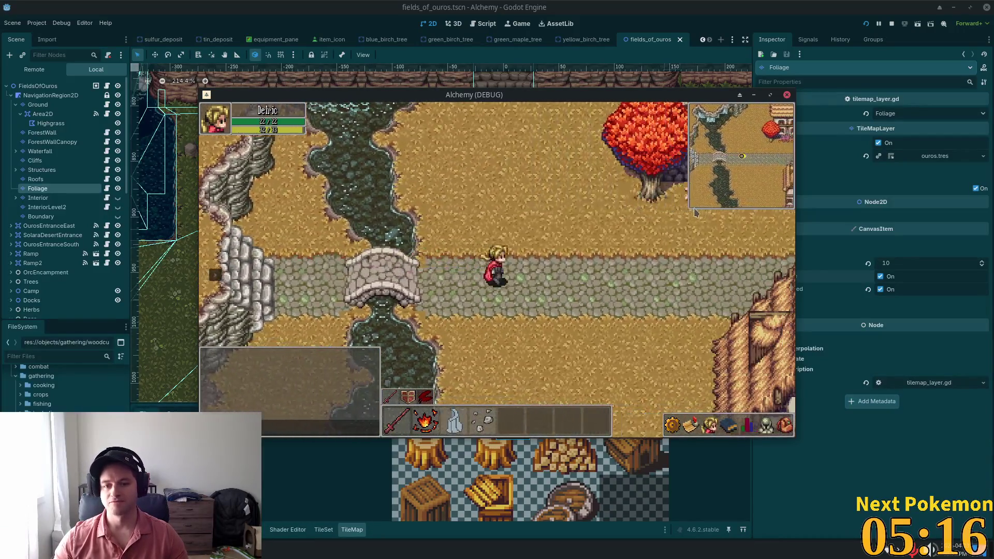
{"action": "key", "text": "d"}
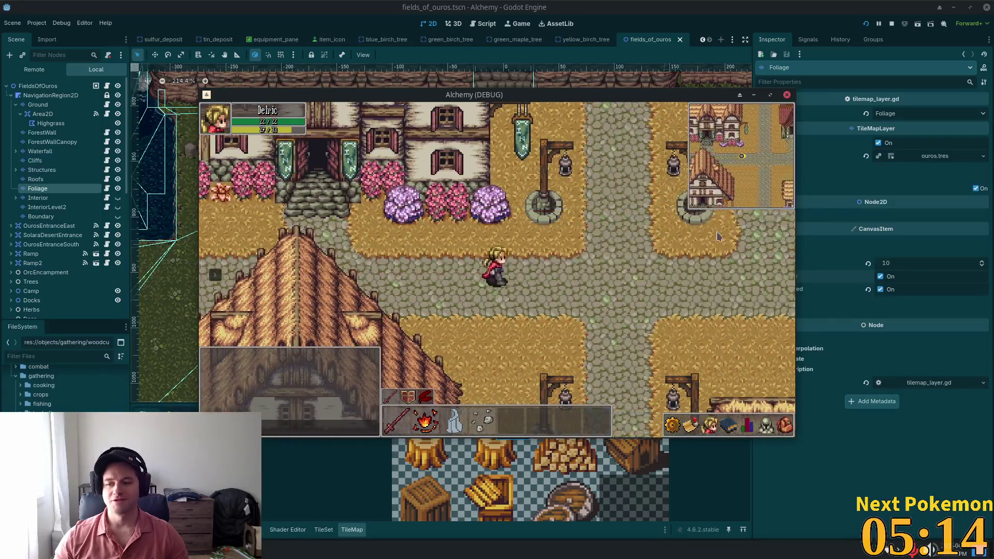
{"action": "key", "text": "s"}
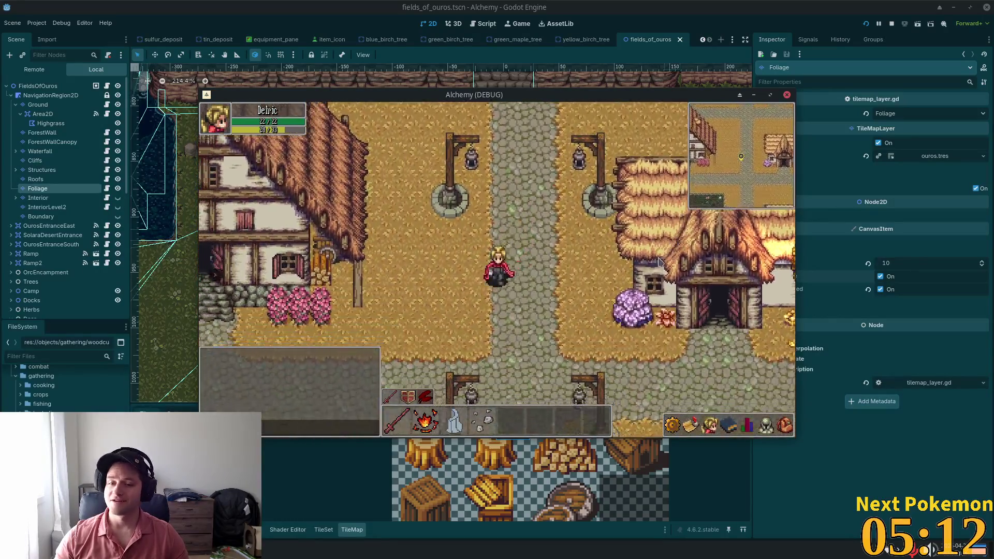
Walk the hero down through town, then right past the lampposts to the birch trees.
{"action": "key", "text": "d"}
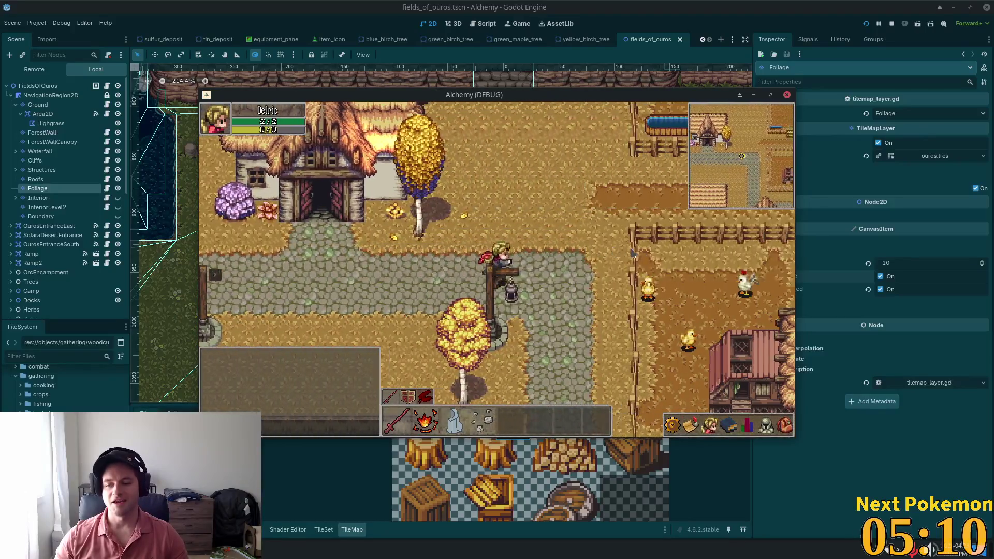
{"action": "key", "text": "s"}
{"action": "key", "text": "d"}
{"action": "key", "text": "w"}
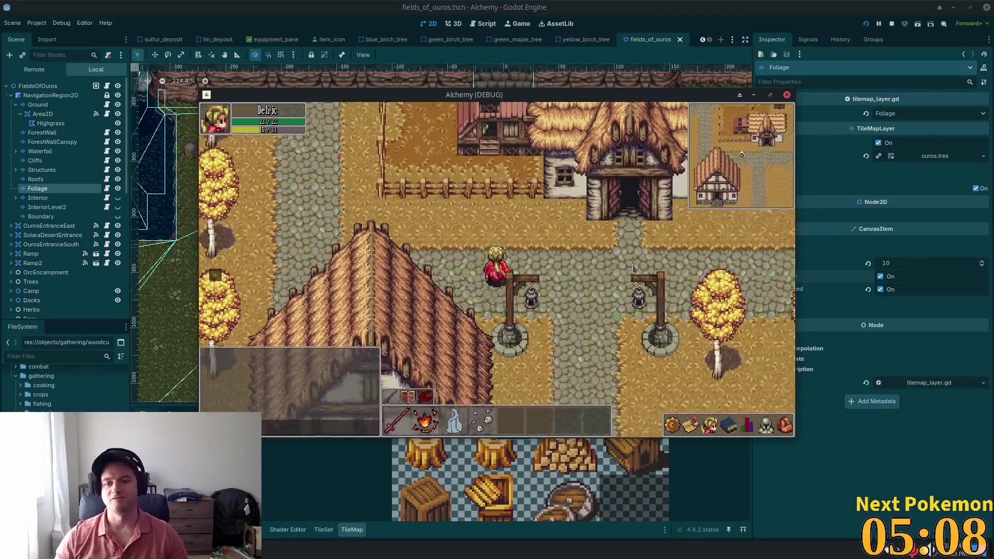
{"action": "key", "text": "d"}
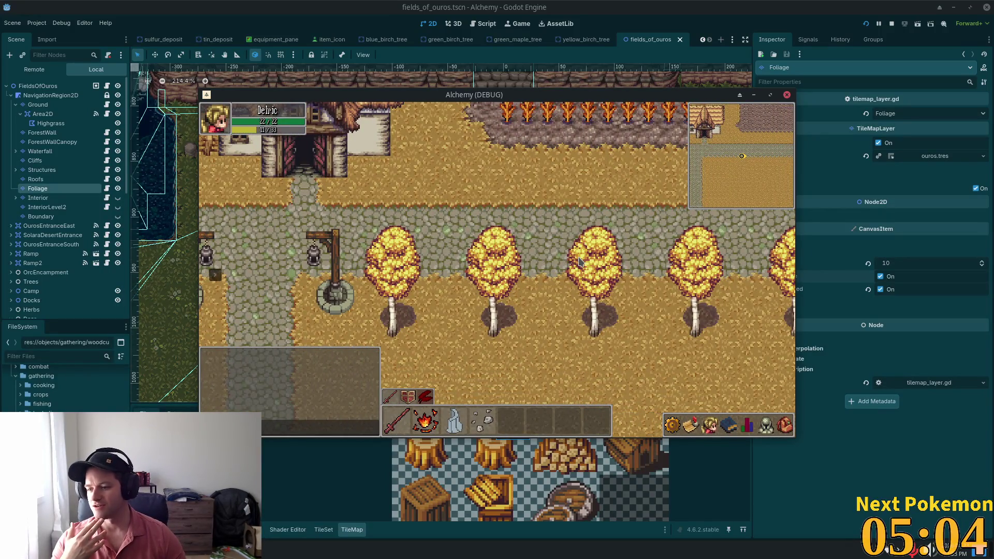
Walk back left, up behind the large roof, and left along the cobblestone path.
{"action": "key", "text": "a"}
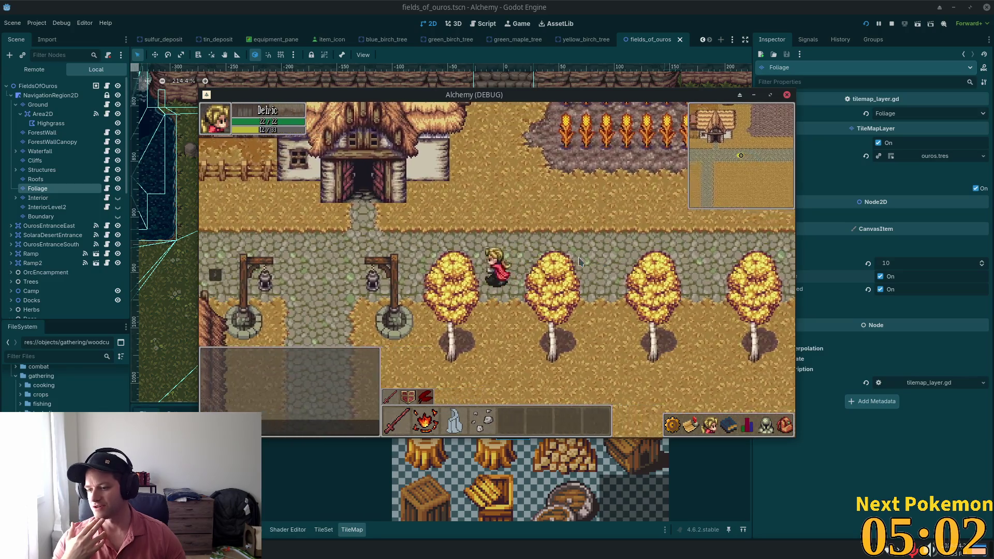
{"action": "key", "text": "w"}
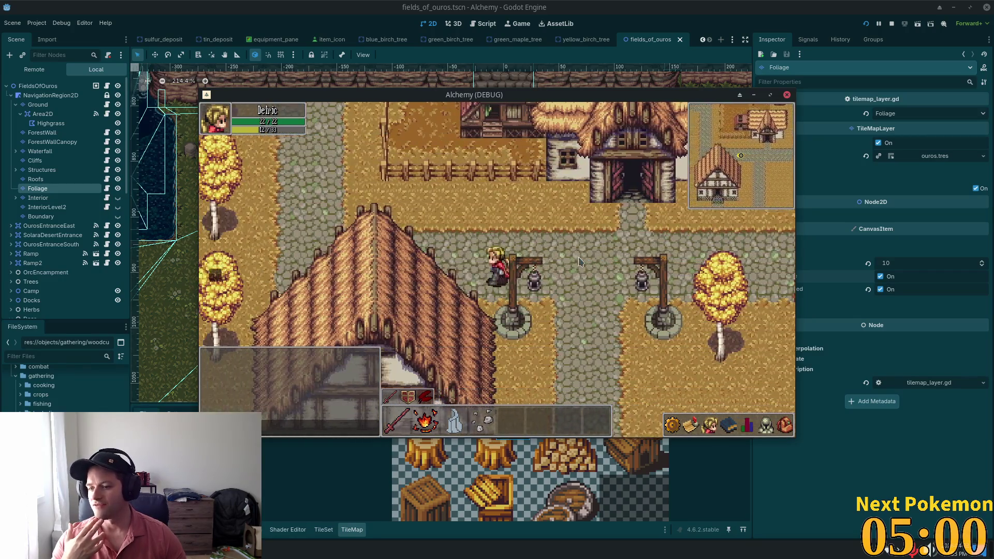
{"action": "key", "text": "a"}
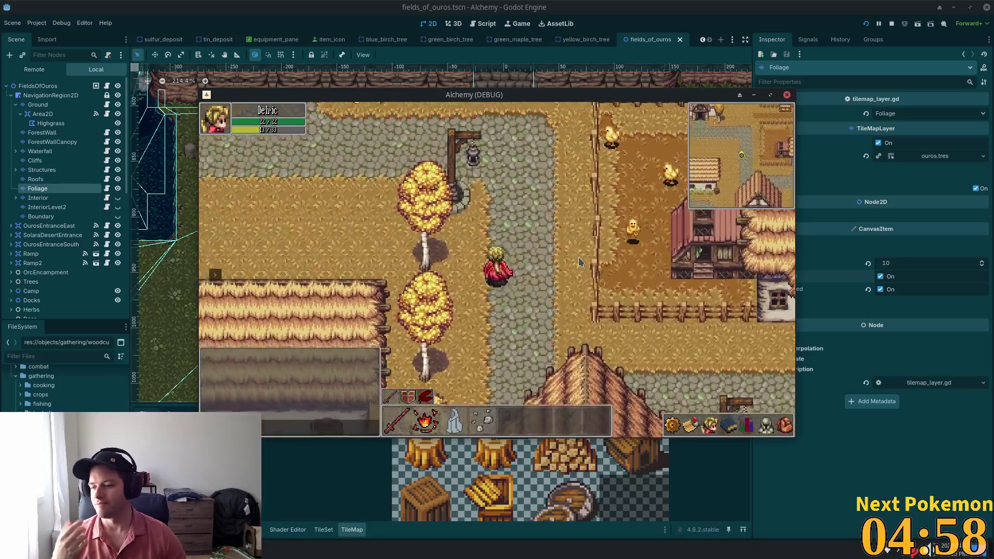
{"action": "key", "text": "w"}
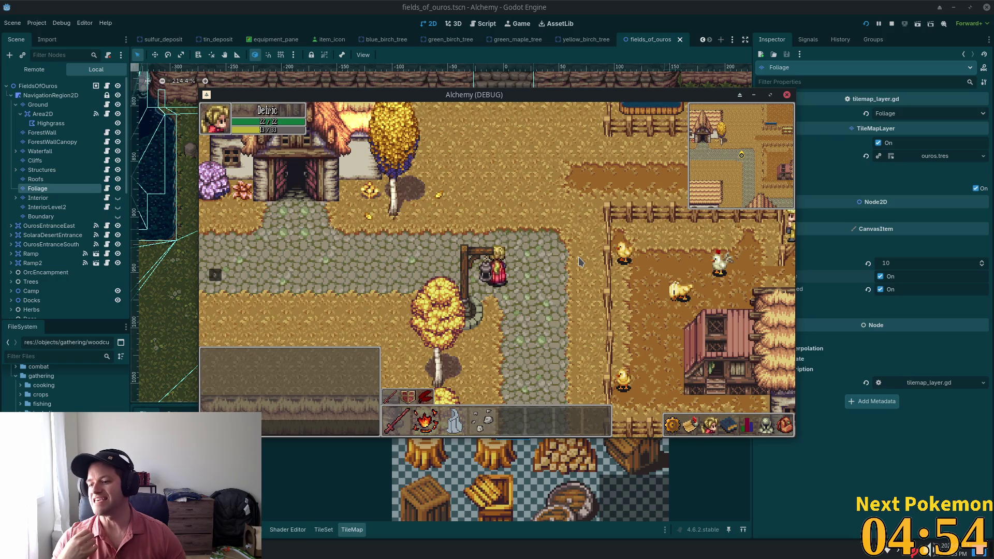
{"action": "key", "text": "a"}
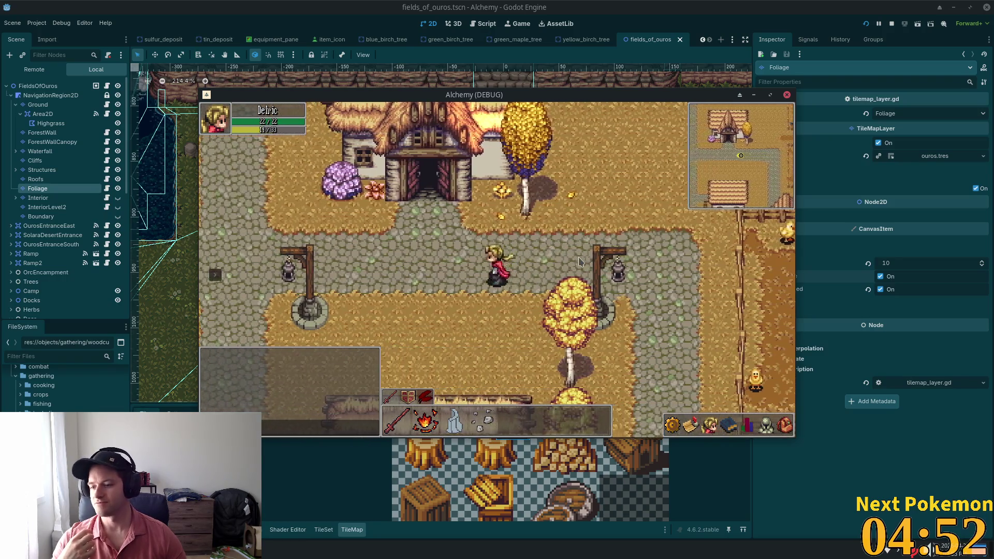
{"action": "key", "text": "a"}
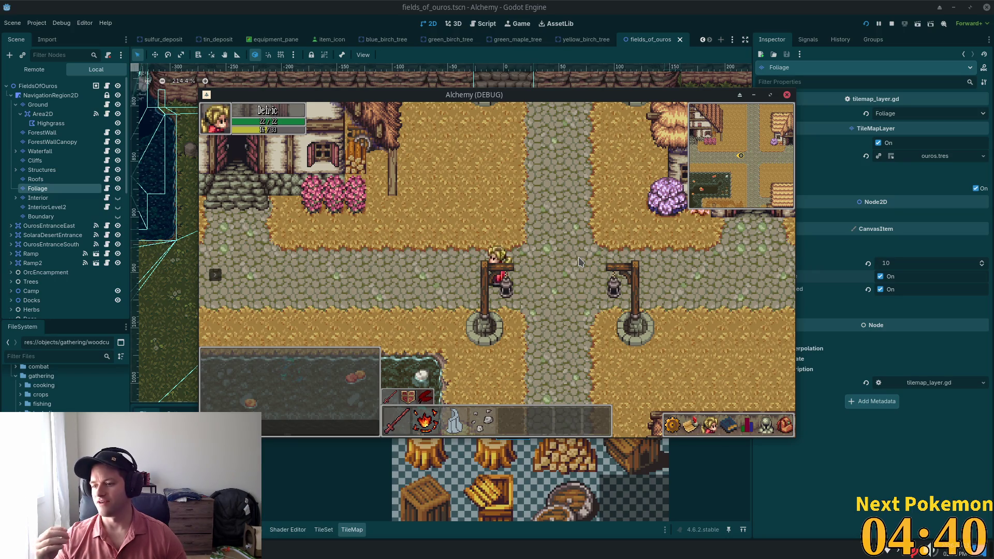
Walk up the stone path and pace left and right near the figure by the post.
{"action": "key", "text": "Up"}
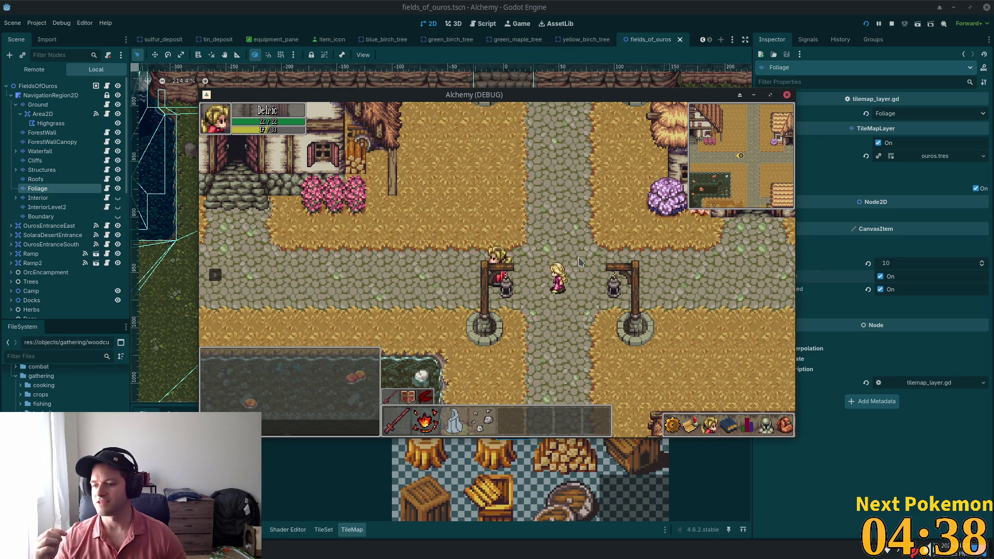
{"action": "key", "text": "Left"}
{"action": "key", "text": "Right"}
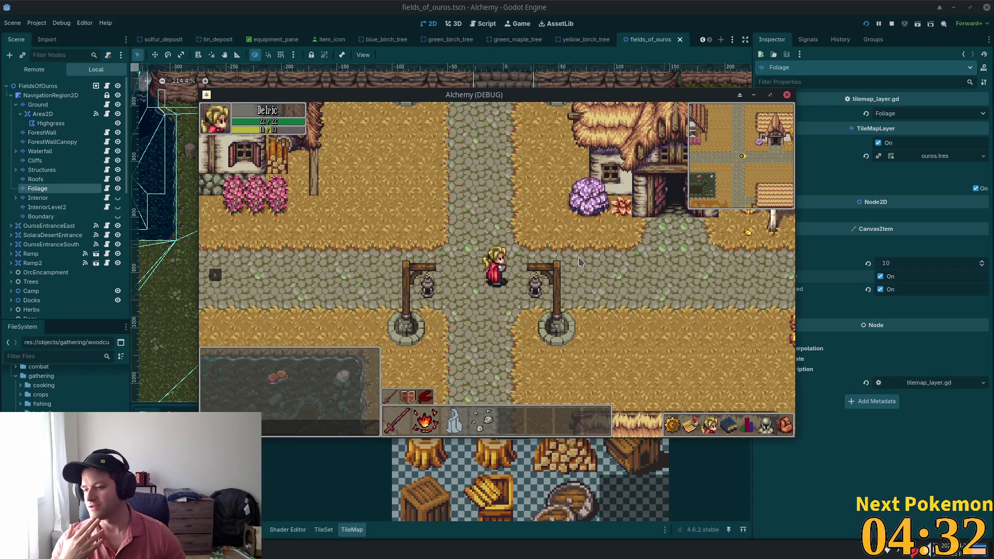
{"action": "key", "text": "Left"}
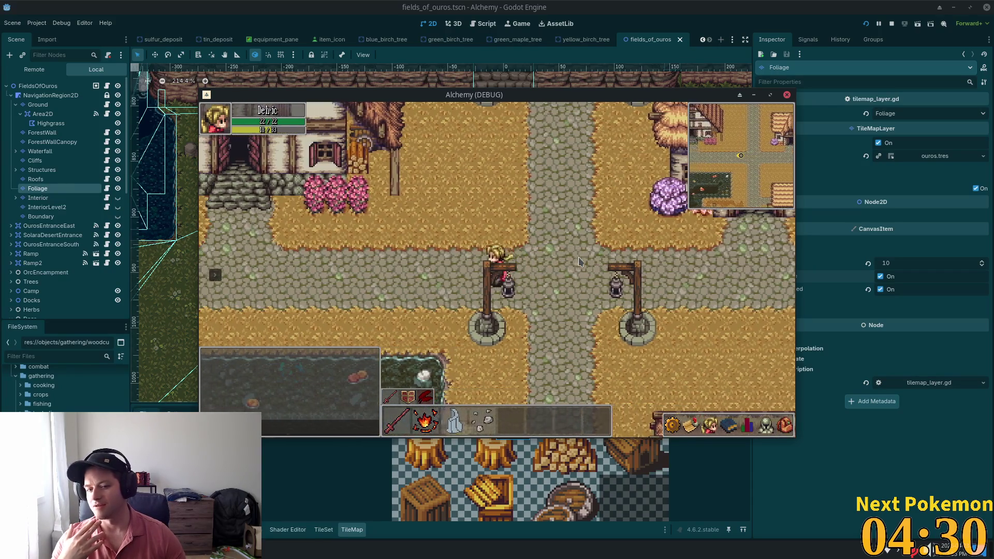
{"action": "key", "text": "Right"}
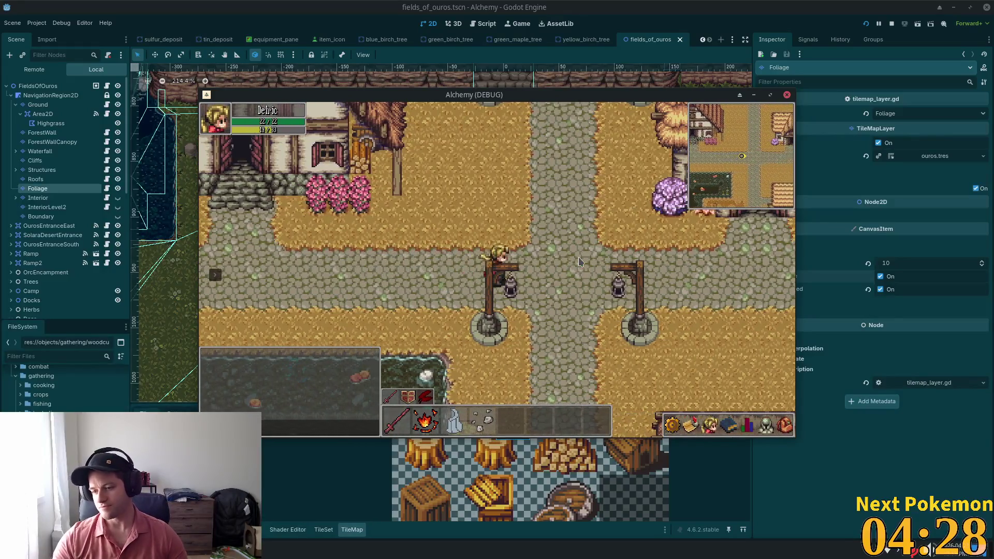
Walk north up the cobbled road, west to the stone bridge, then back east.
{"action": "key", "text": "Right"}
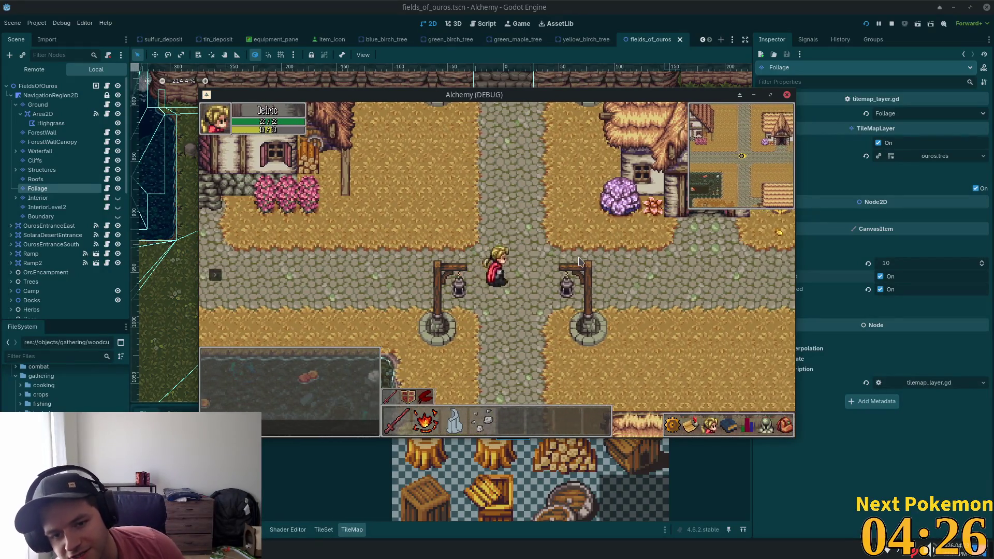
{"action": "key", "text": "Up"}
{"action": "key", "text": "Up"}
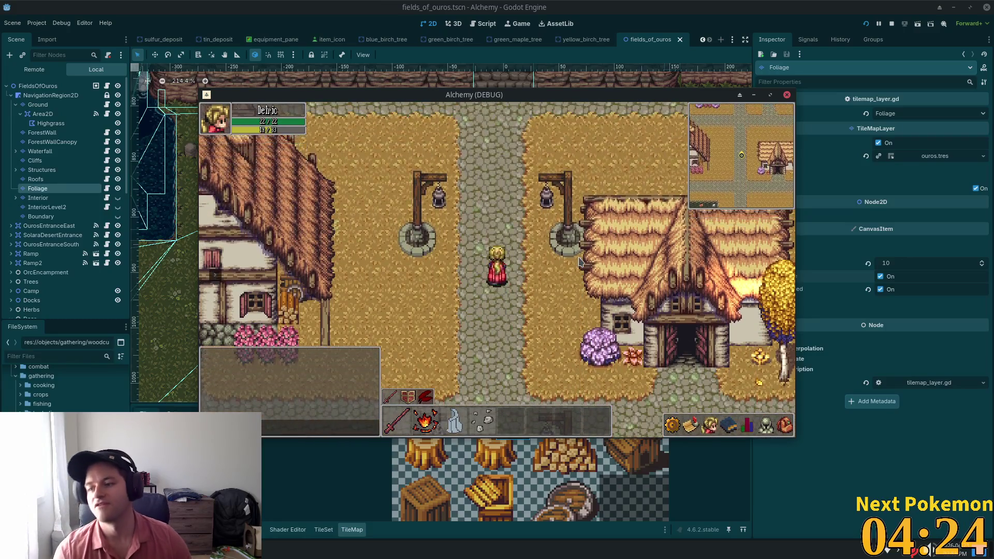
{"action": "key", "text": "Up"}
{"action": "key", "text": "Up"}
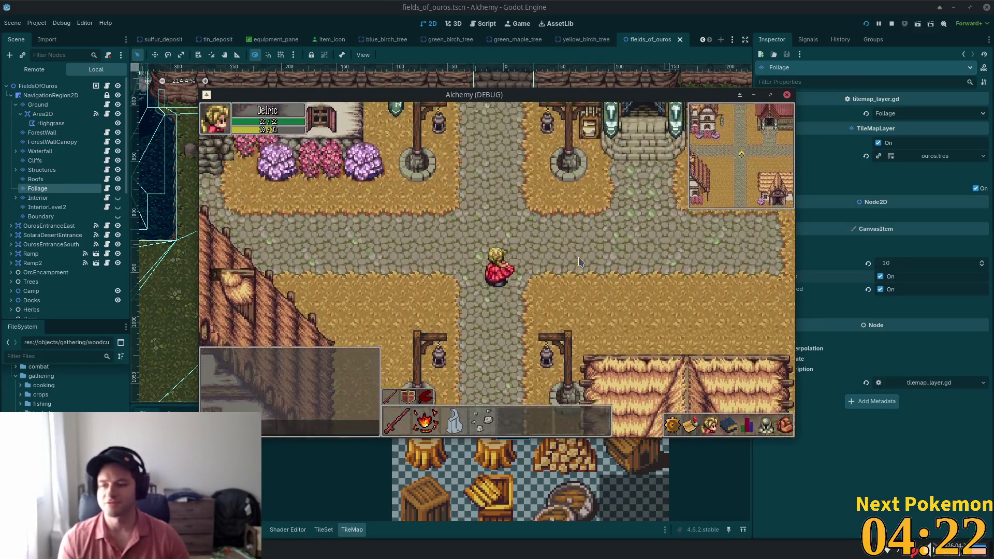
{"action": "key", "text": "Left"}
{"action": "key", "text": "Left"}
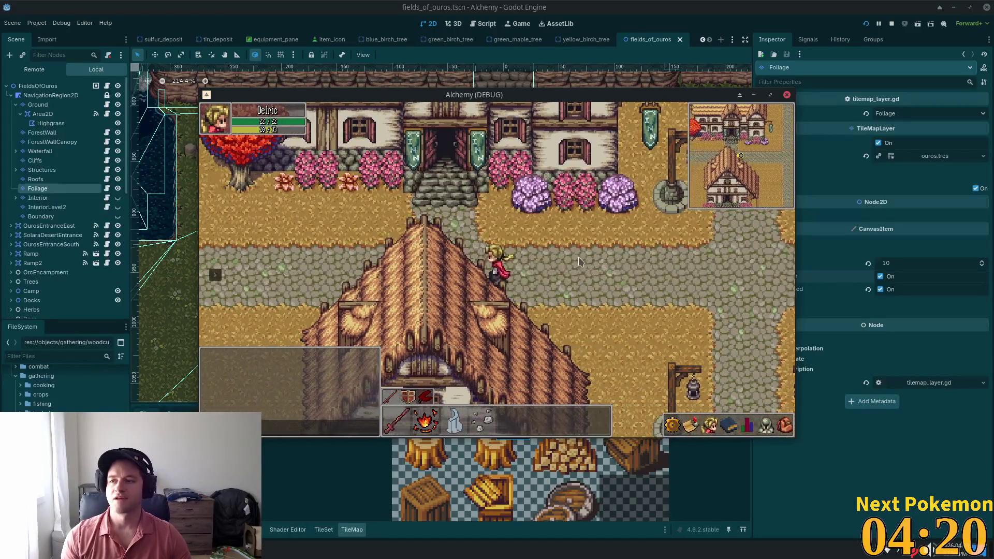
{"action": "key", "text": "Left"}
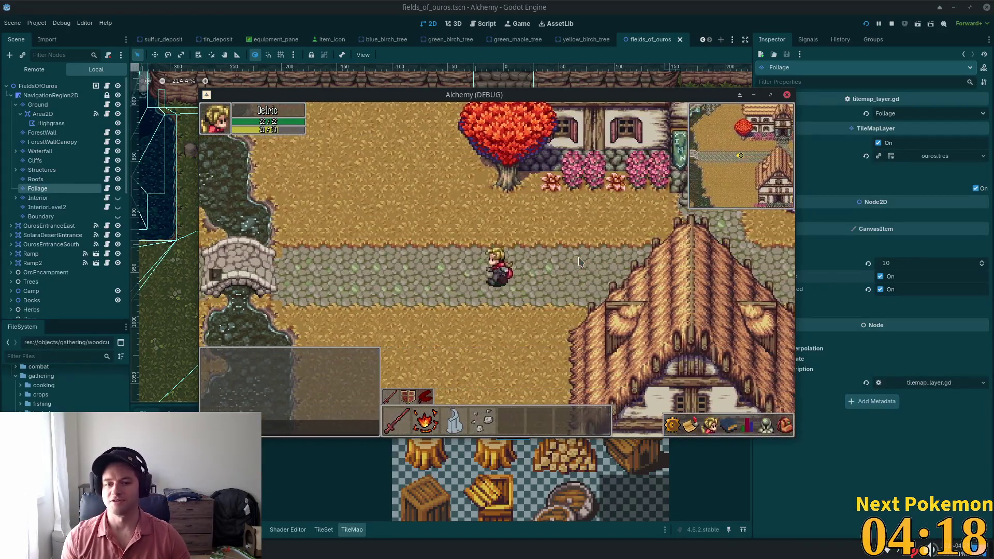
{"action": "key", "text": "Left"}
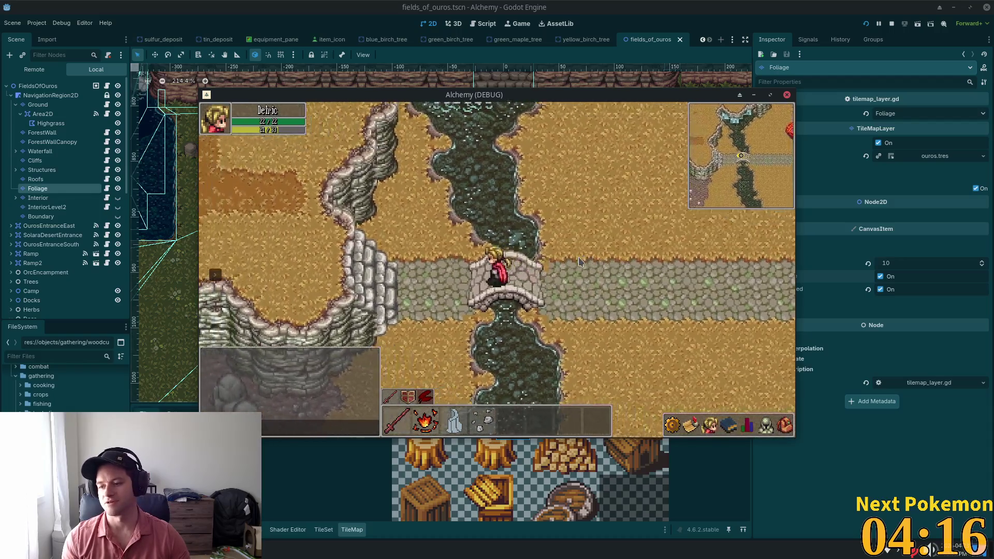
{"action": "key", "text": "Right"}
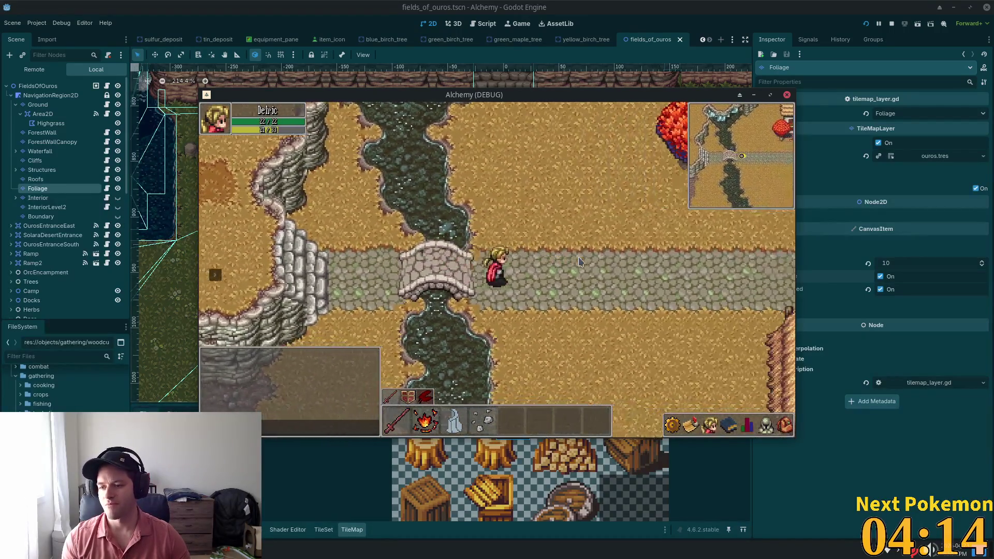
{"action": "key", "text": "Right"}
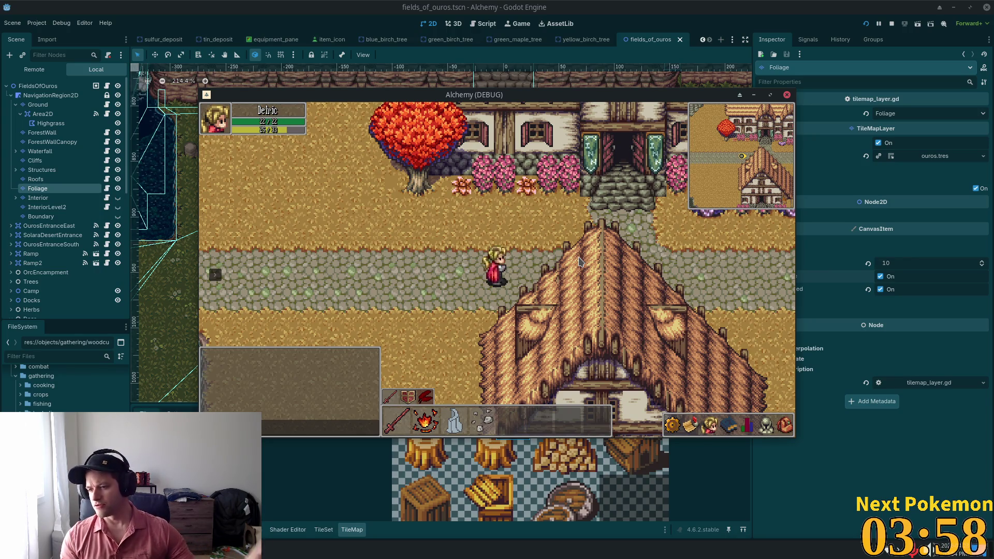
Walk the hero right, down the cobblestone road, then right to the lamp-lit crossroads.
{"action": "key", "text": "Right"}
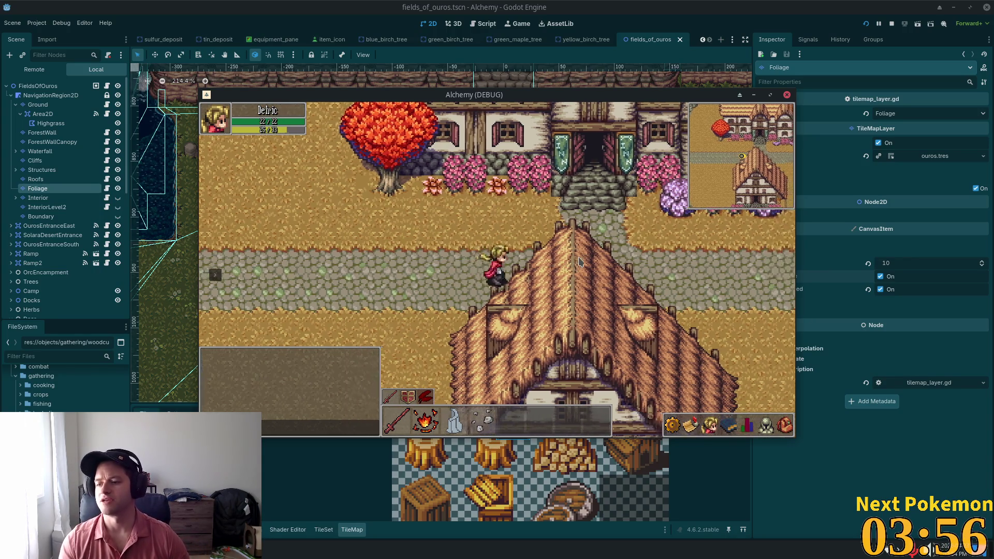
{"action": "key", "text": "Right"}
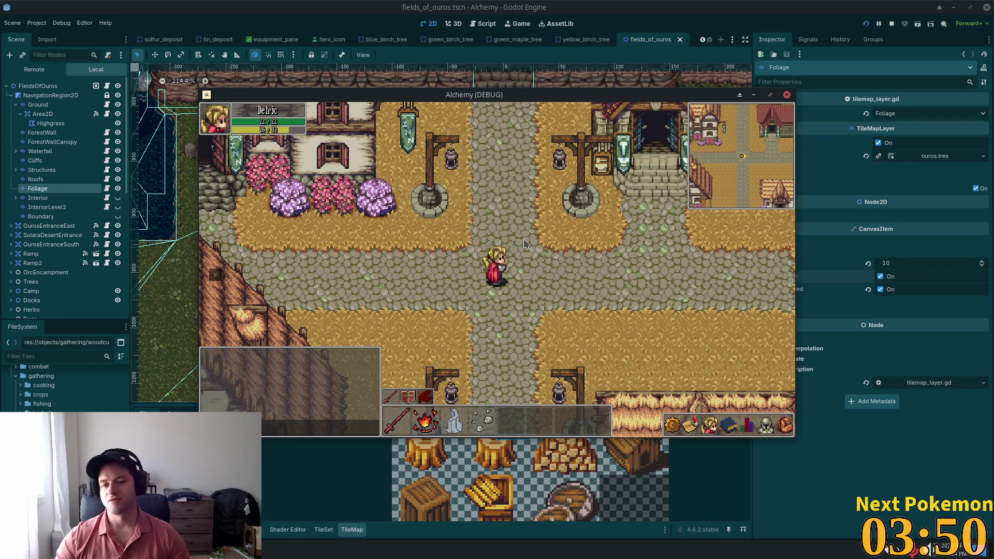
{"action": "key", "text": "Down"}
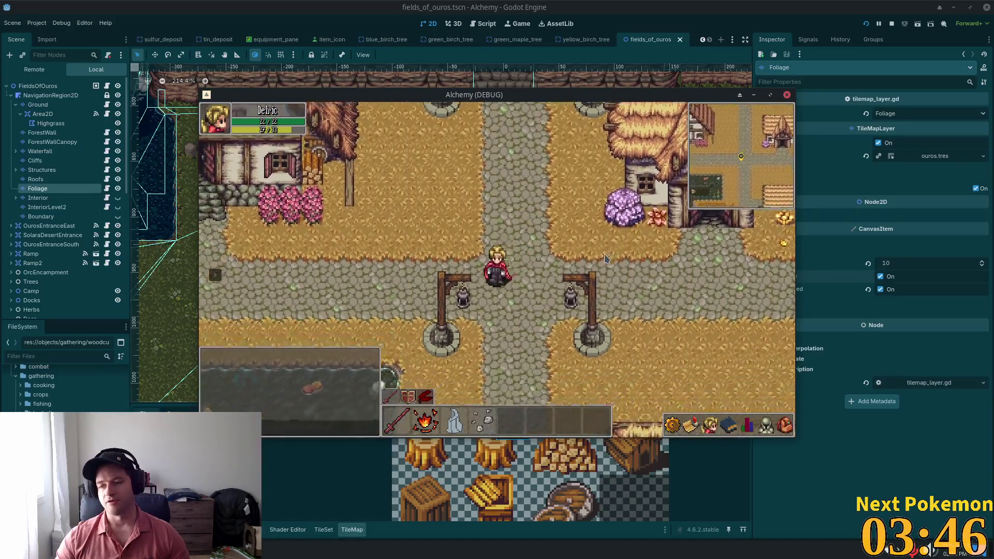
{"action": "key", "text": "Left"}
{"action": "key", "text": "Left"}
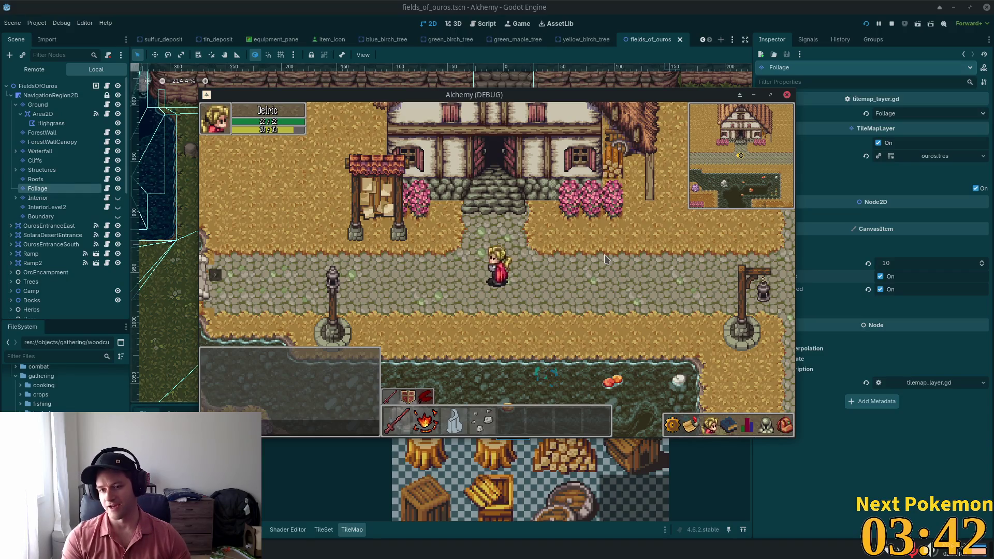
{"action": "key", "text": "Right"}
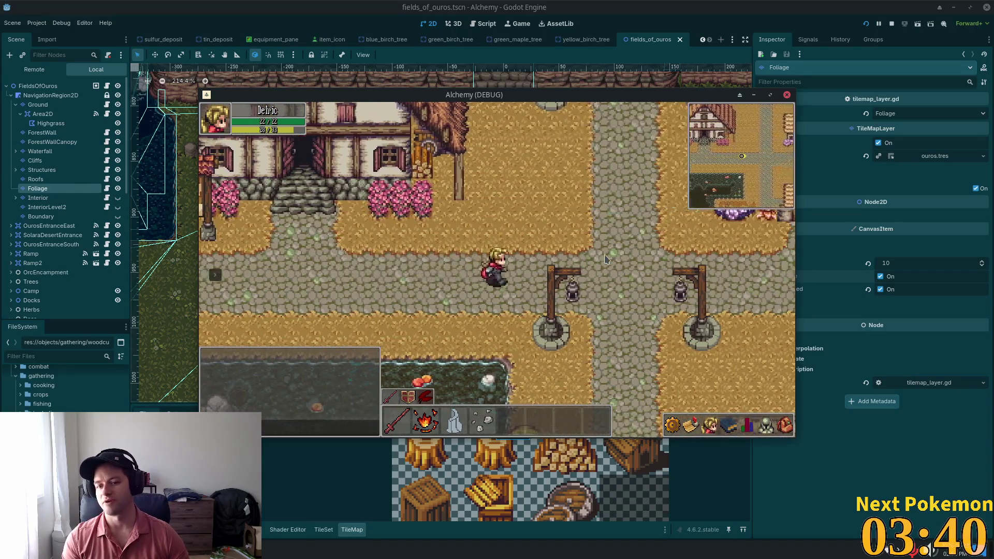
{"action": "key", "text": "Right"}
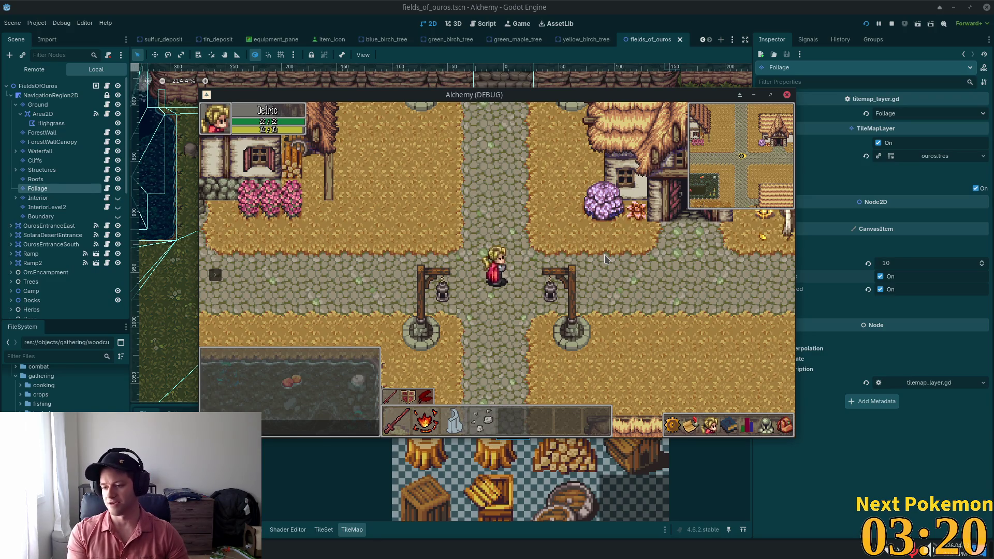
Walk north, then west across the bridge to the stone stairs.
{"action": "key", "text": "Up"}
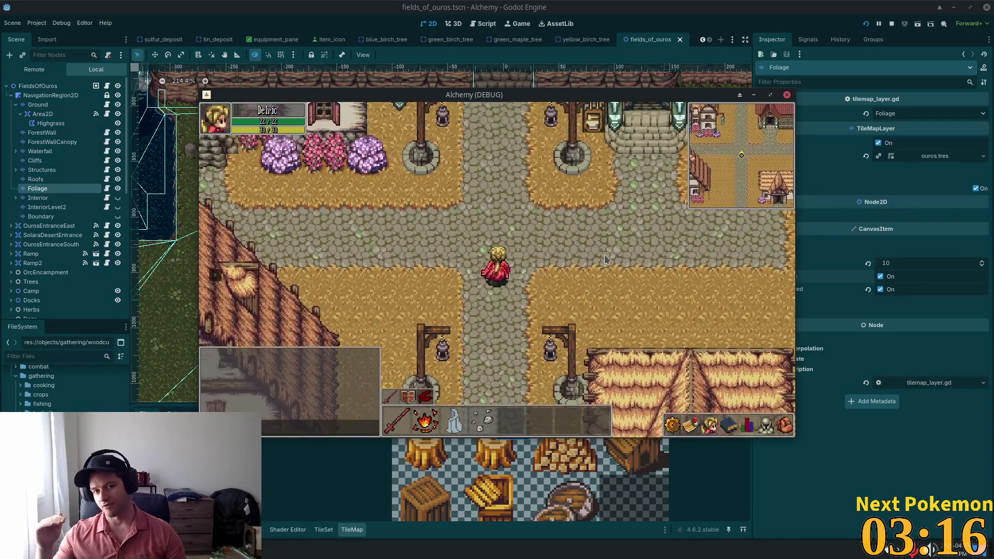
{"action": "key", "text": "Left"}
{"action": "key", "text": "Left"}
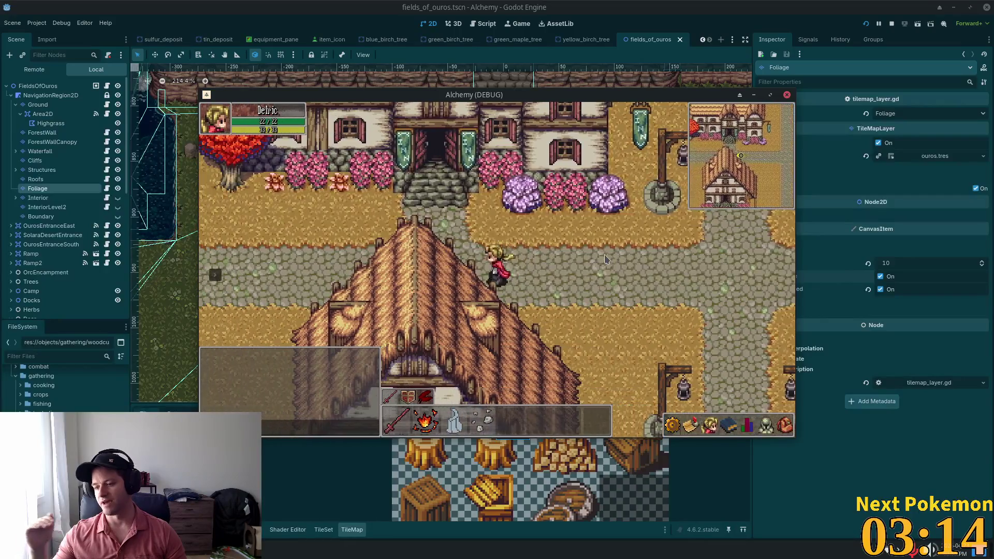
{"action": "key", "text": "Left"}
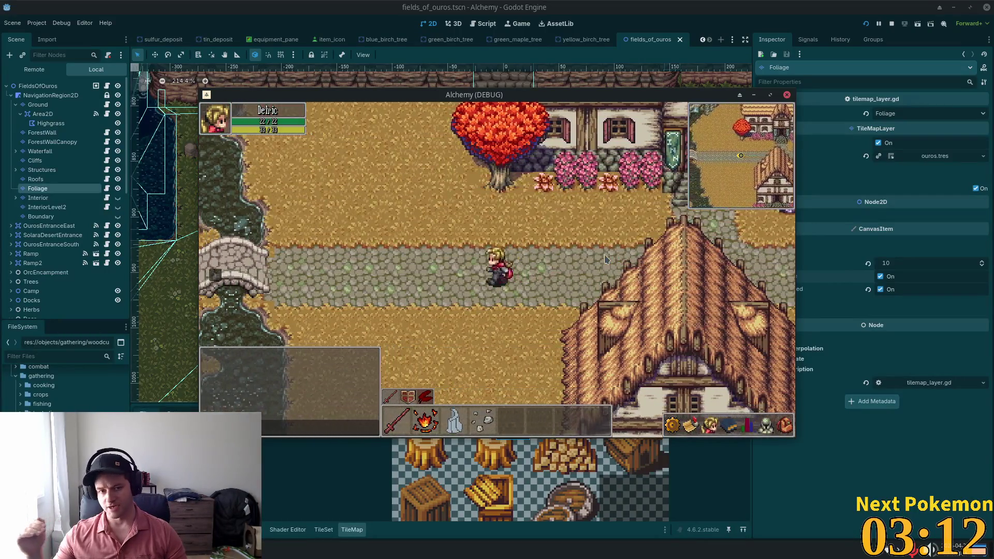
{"action": "key", "text": "Left"}
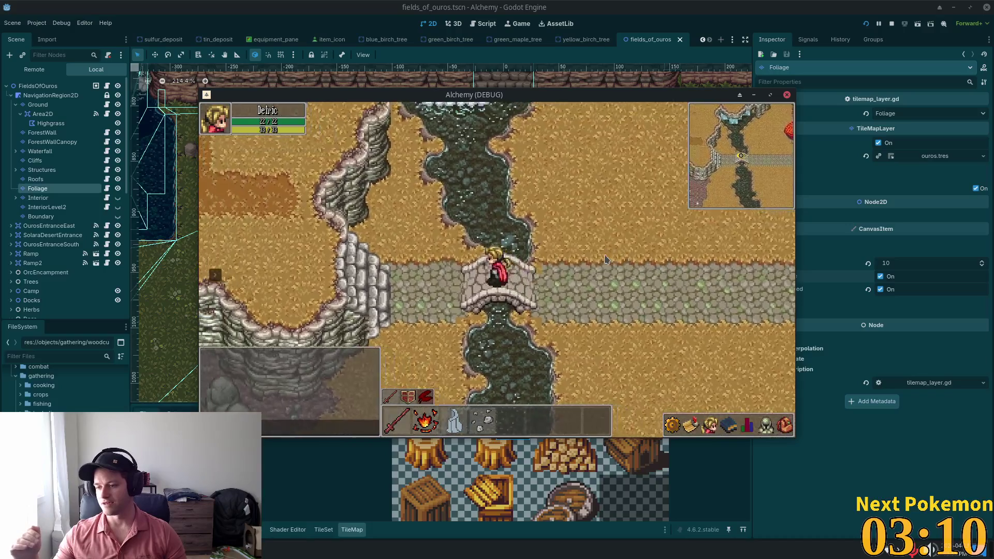
{"action": "key", "text": "Left"}
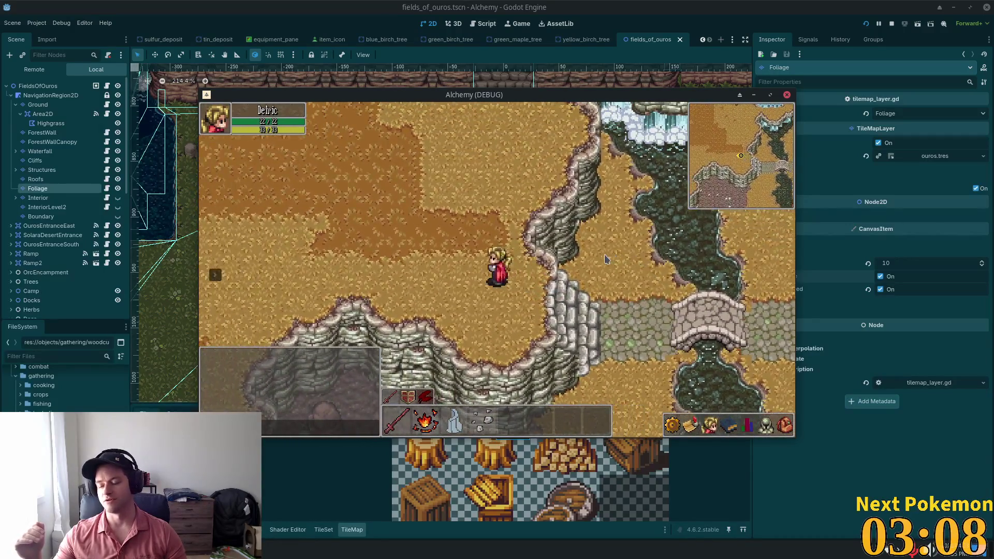
{"action": "key", "text": "Left"}
Walk back east across the bridge, past the inn, to the crossroads.
{"action": "key", "text": "Right"}
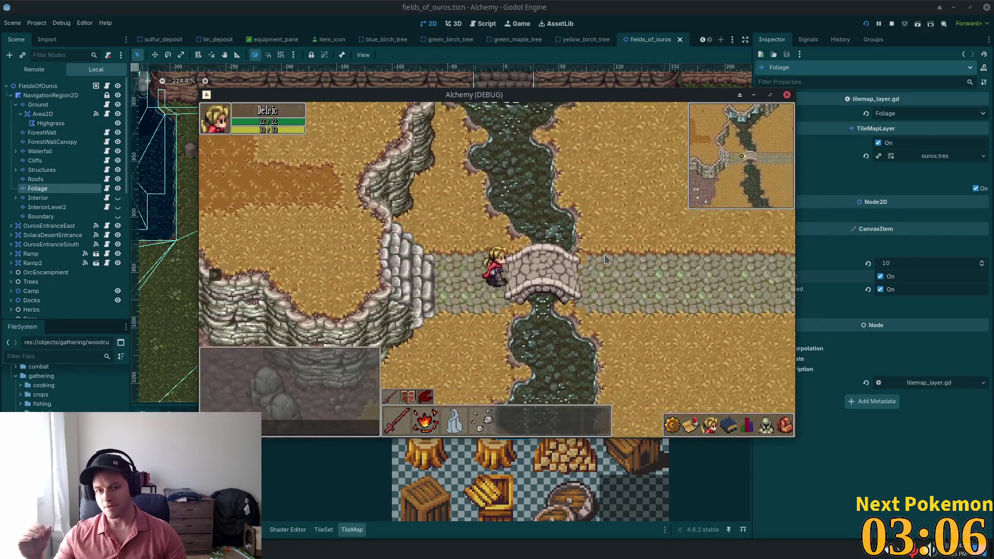
{"action": "key", "text": "Right"}
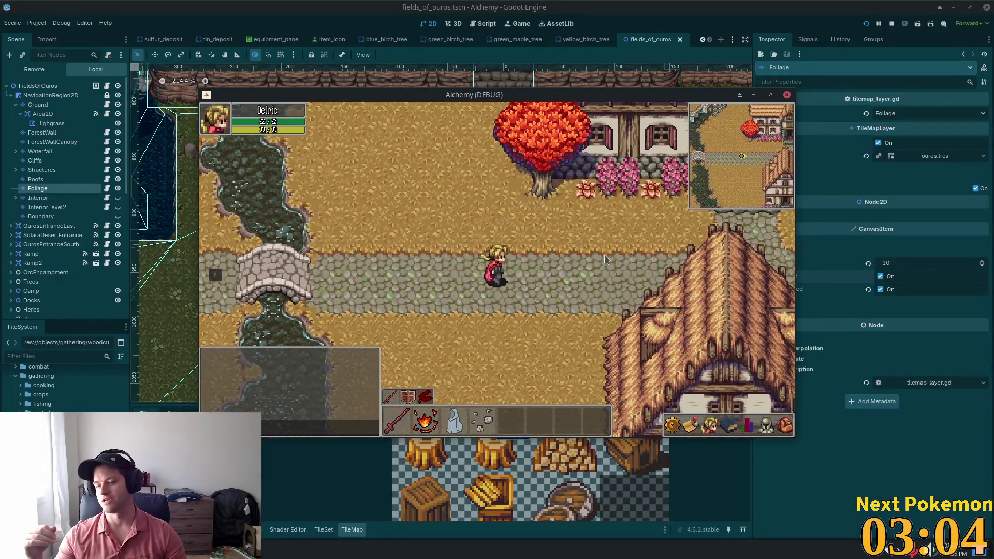
{"action": "key", "text": "Right"}
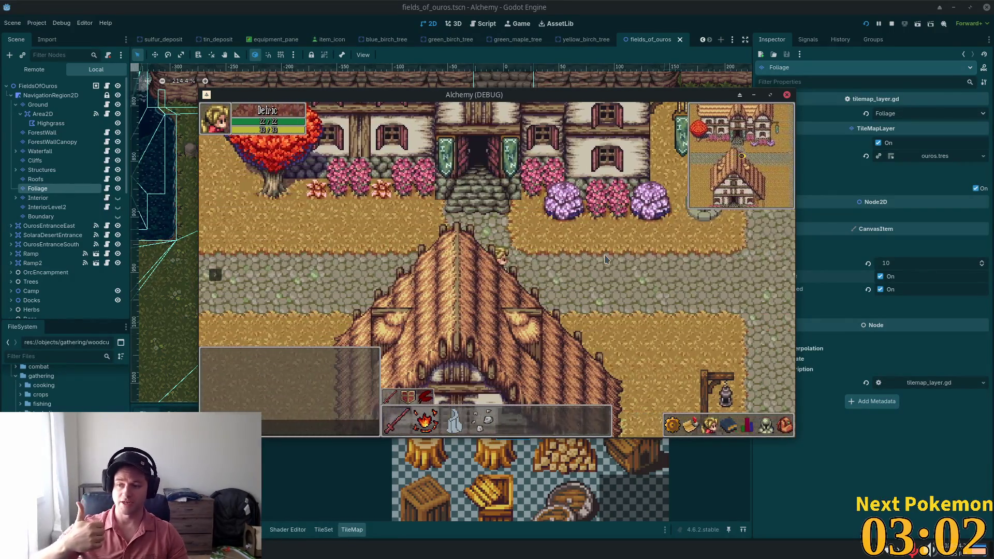
{"action": "key", "text": "Right"}
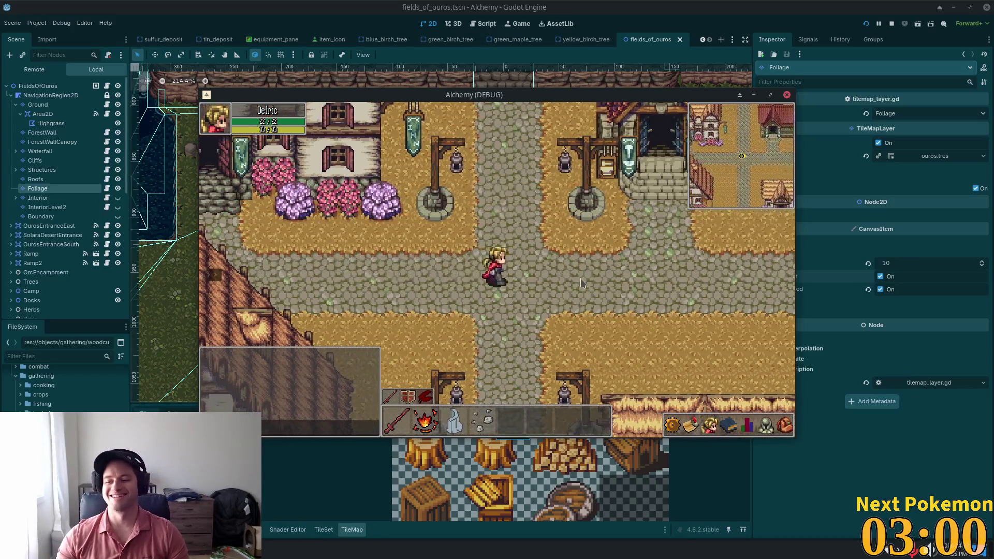
Head south past the lamp posts, then west along the road to the bridge.
{"action": "key", "text": "Down"}
{"action": "key", "text": "Down"}
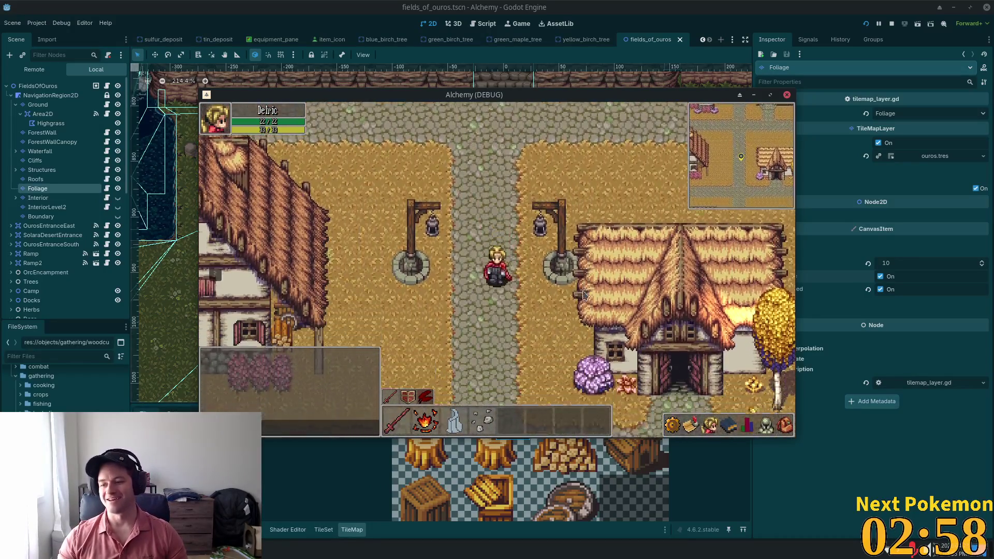
{"action": "key", "text": "Down"}
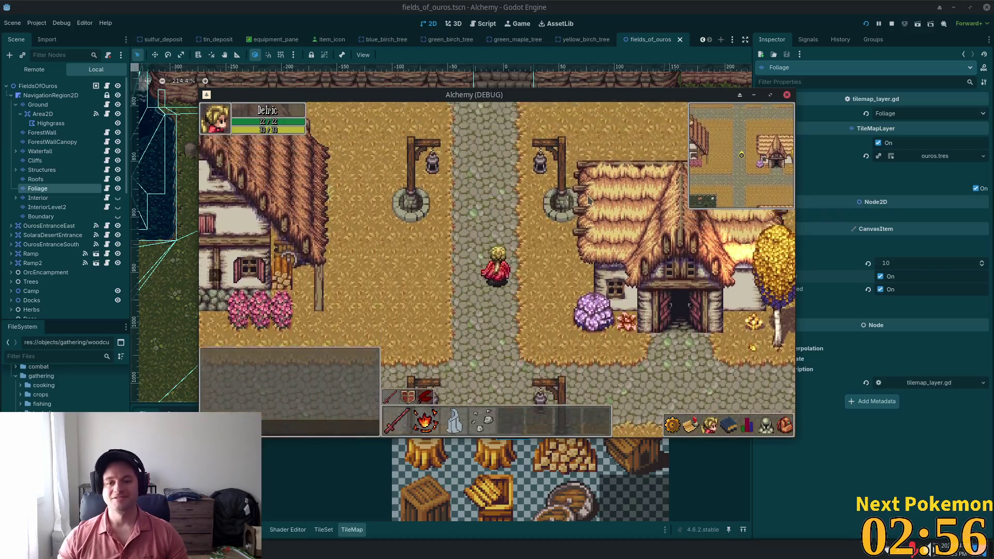
{"action": "key", "text": "Left"}
{"action": "key", "text": "Left"}
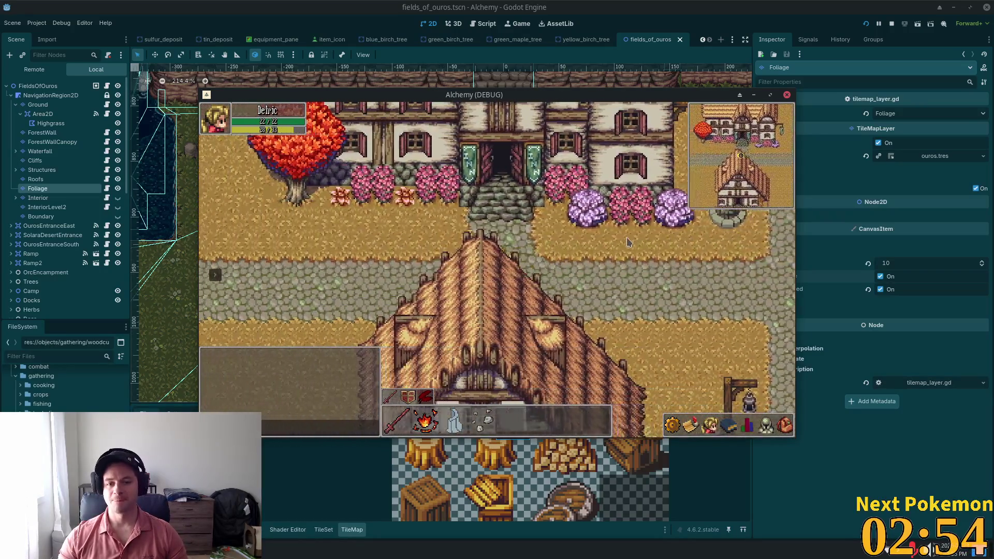
{"action": "key", "text": "Left"}
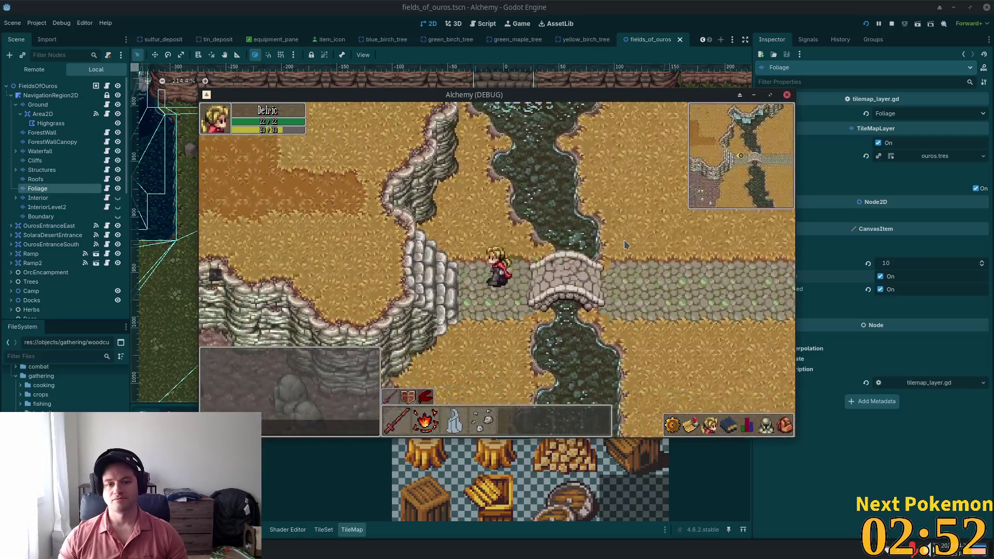
{"action": "key", "text": "Right"}
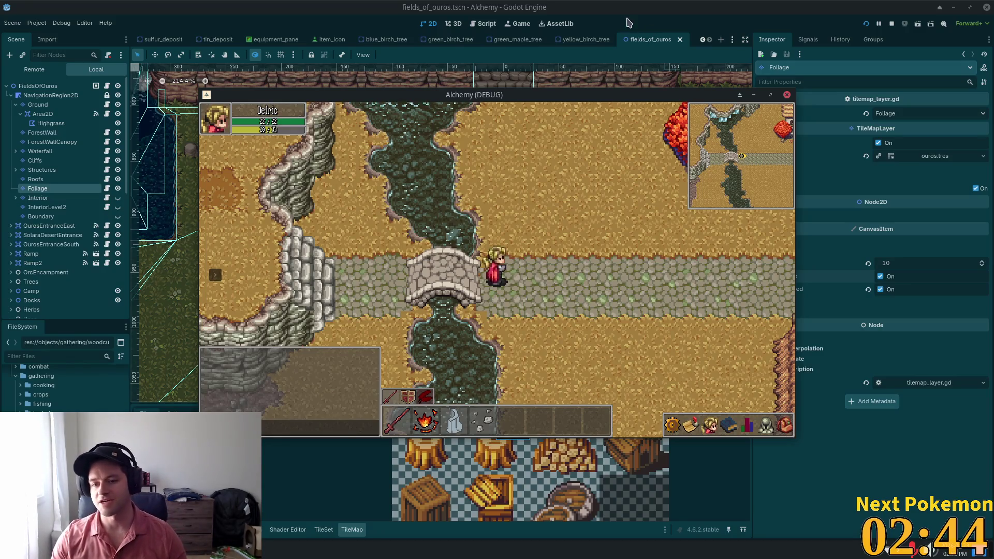
Walk east toward the inn along the cobblestone road, then south from the crossroads.
{"action": "key", "text": "Right"}
{"action": "key", "text": "Right"}
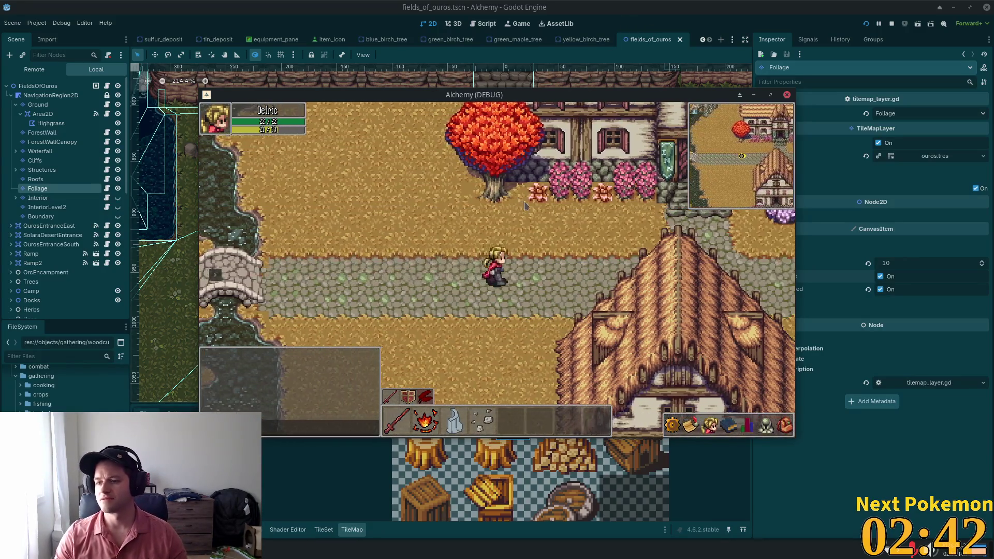
{"action": "key", "text": "Left"}
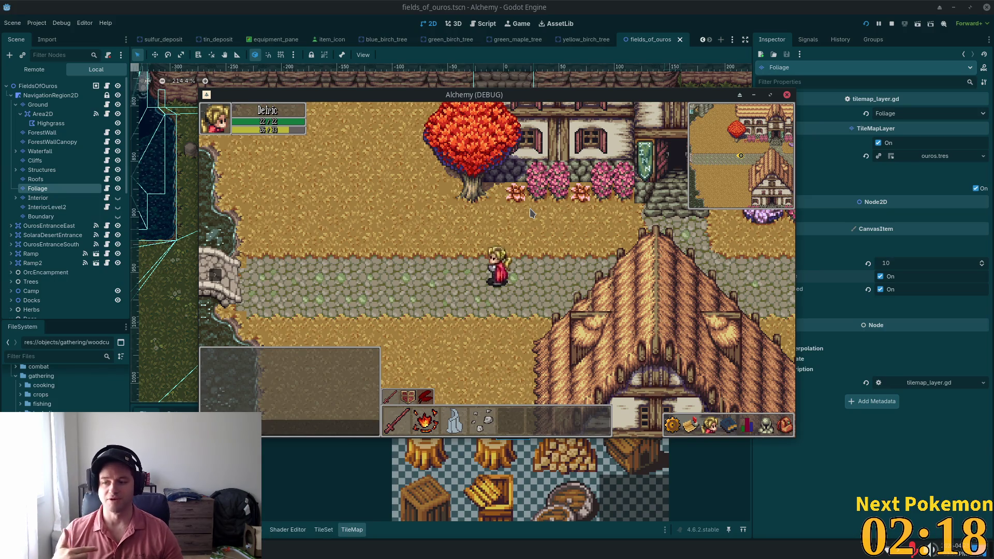
{"action": "key", "text": "Right"}
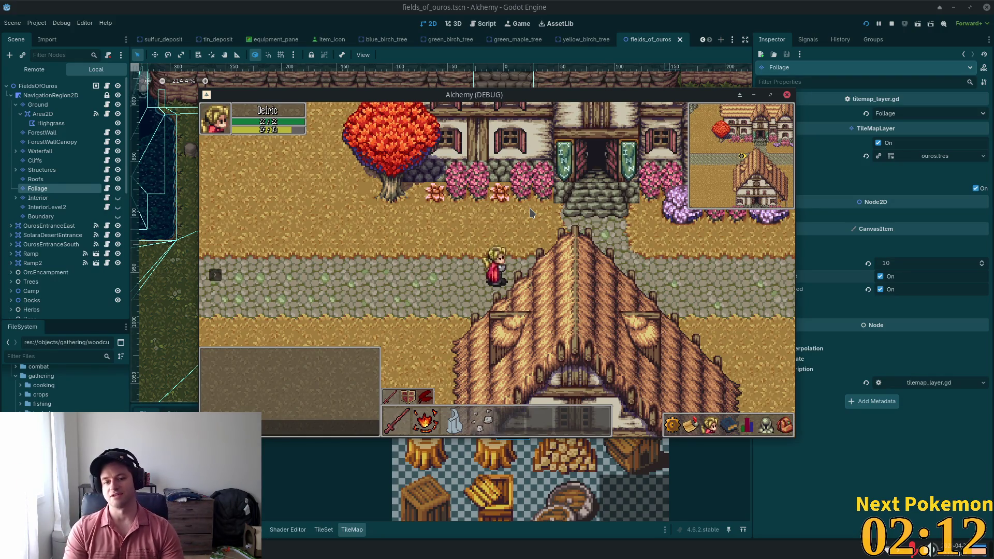
{"action": "key", "text": "Right"}
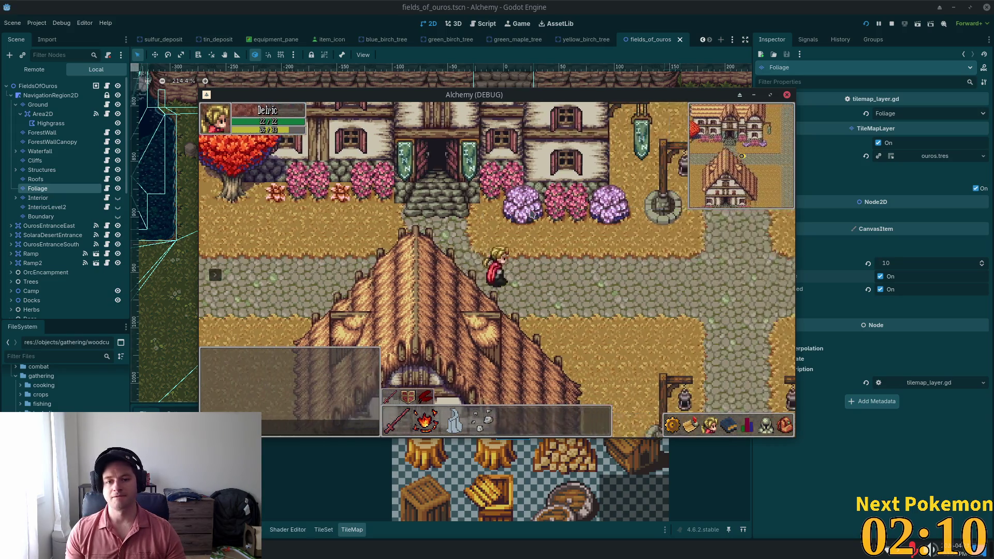
{"action": "key", "text": "Down"}
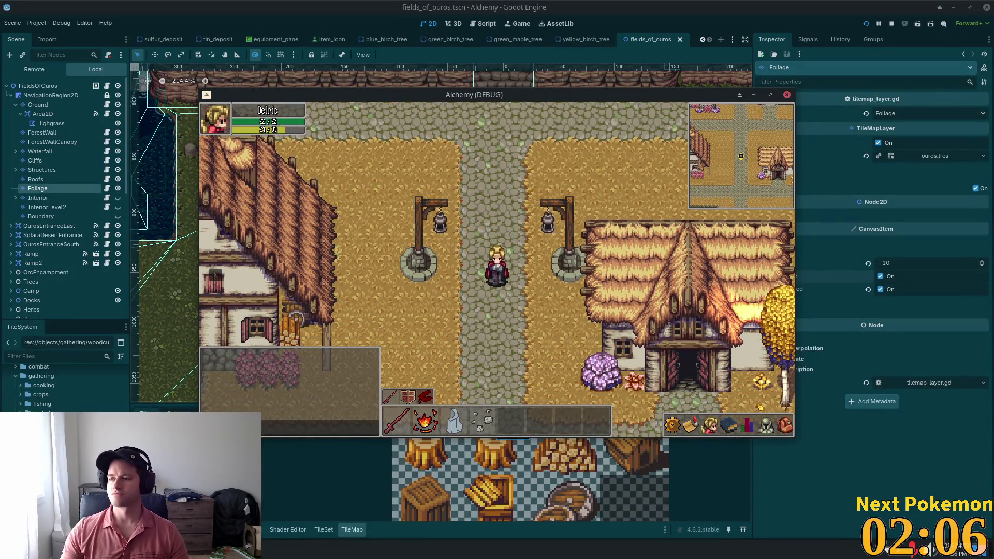
Refocus the game window, walk down, open the skills list with K, then switch to Mousepad.
{"action": "key", "text": "alt+Tab"}
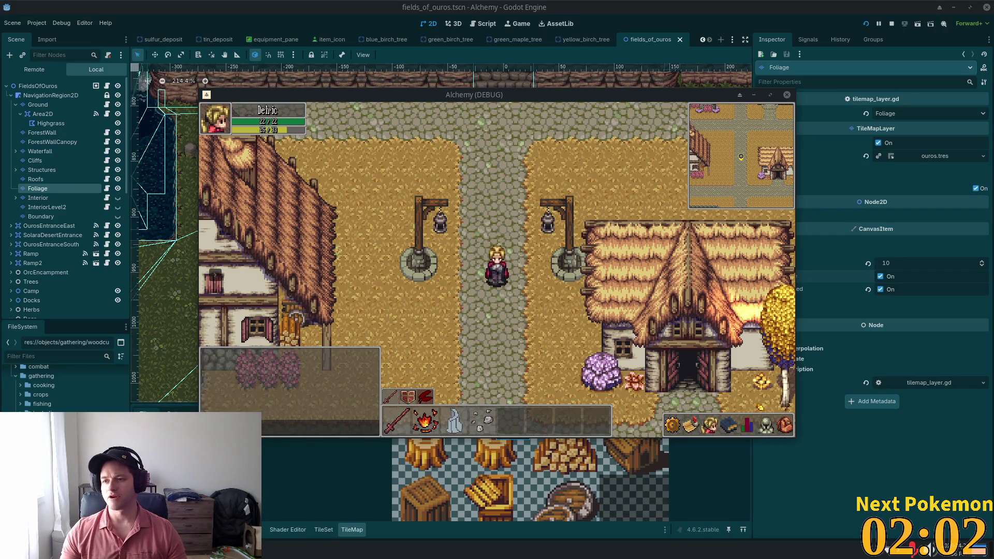
{"action": "left_click", "coordinate": [383, 242]}
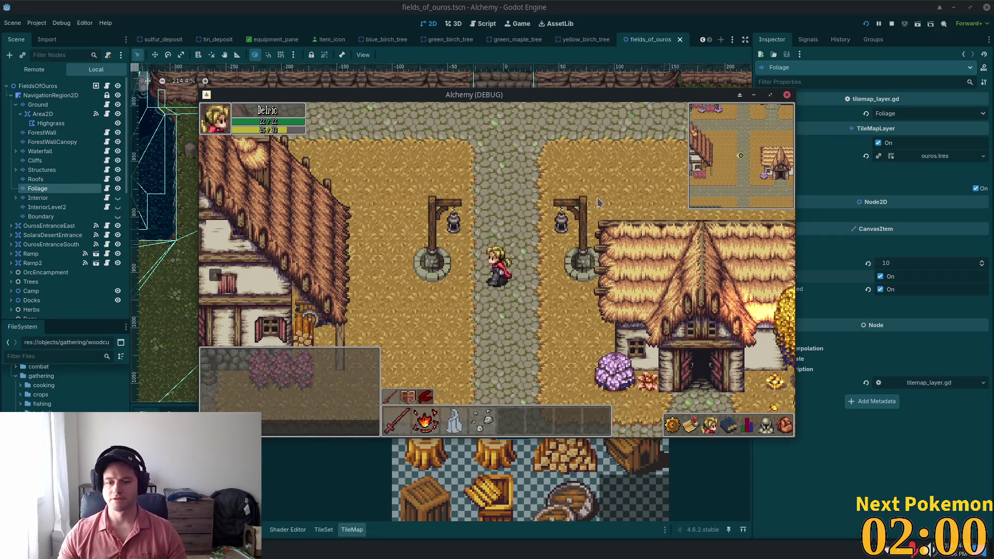
{"action": "key", "text": "Down"}
{"action": "key", "text": "k"}
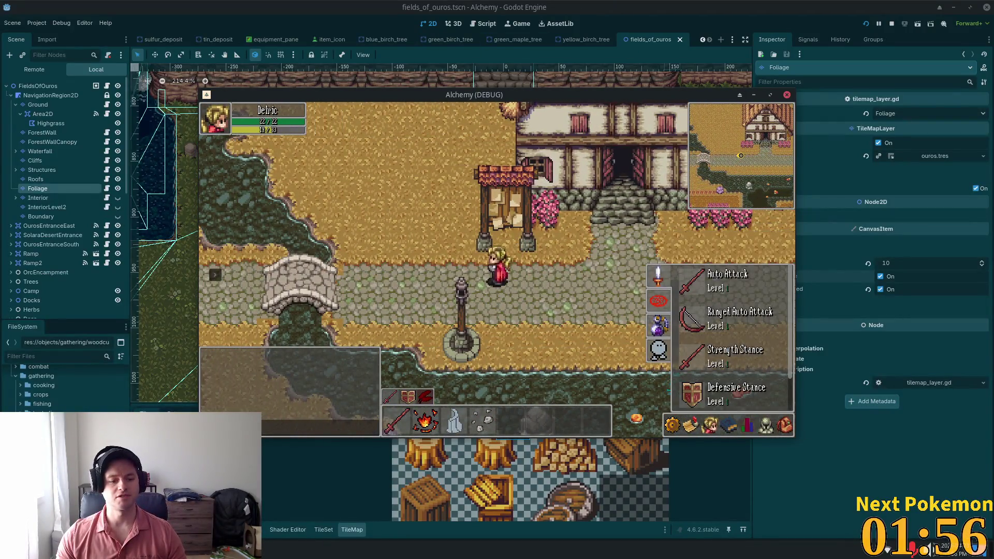
{"action": "key", "text": "alt+Tab"}
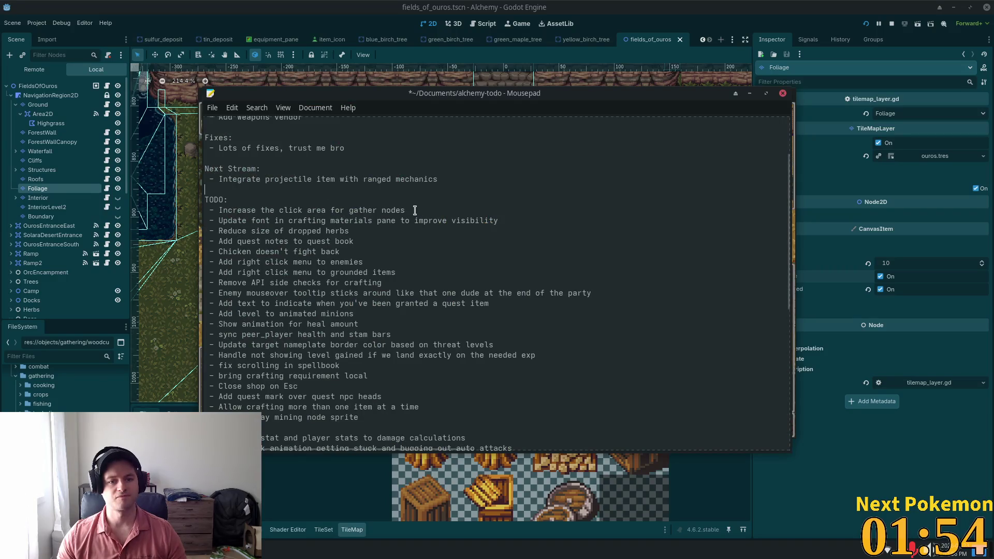
Delete the 'Increase the click area for gather nodes' line from the TODO list.
{"action": "left_click_drag", "start_coordinate": [449, 210], "coordinate": [181, 211]}
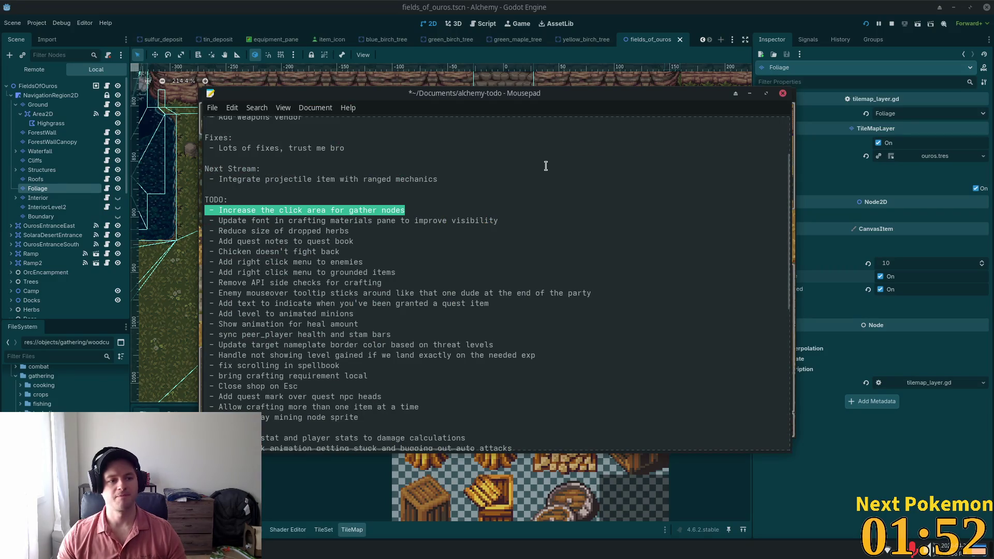
{"action": "key", "text": "BackSpace"}
{"action": "key", "text": "BackSpace"}
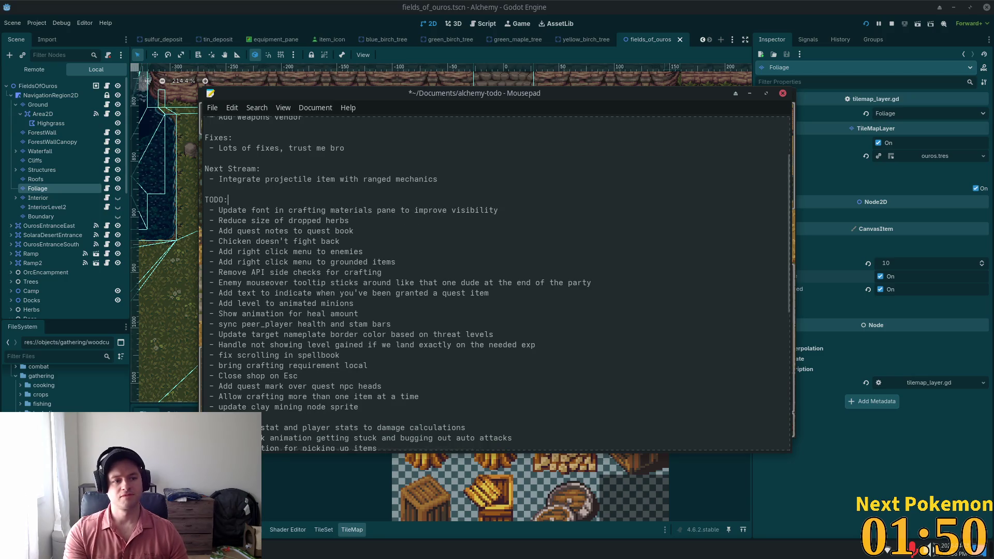
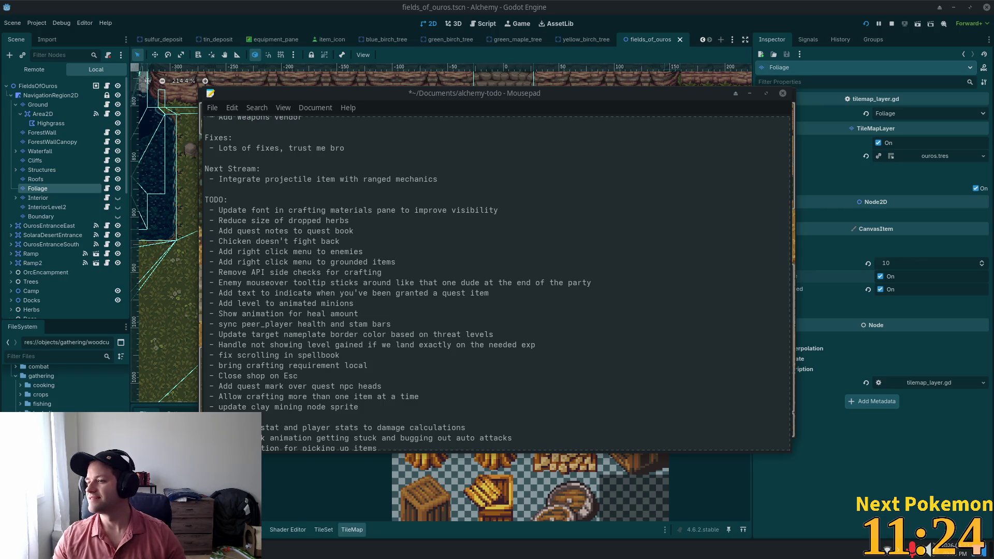
Drag the Brave window with the robot boar-chasing short over the Mousepad todo list.
{"action": "left_click_drag", "start_coordinate": [977, 59], "coordinate": [412, 6]}
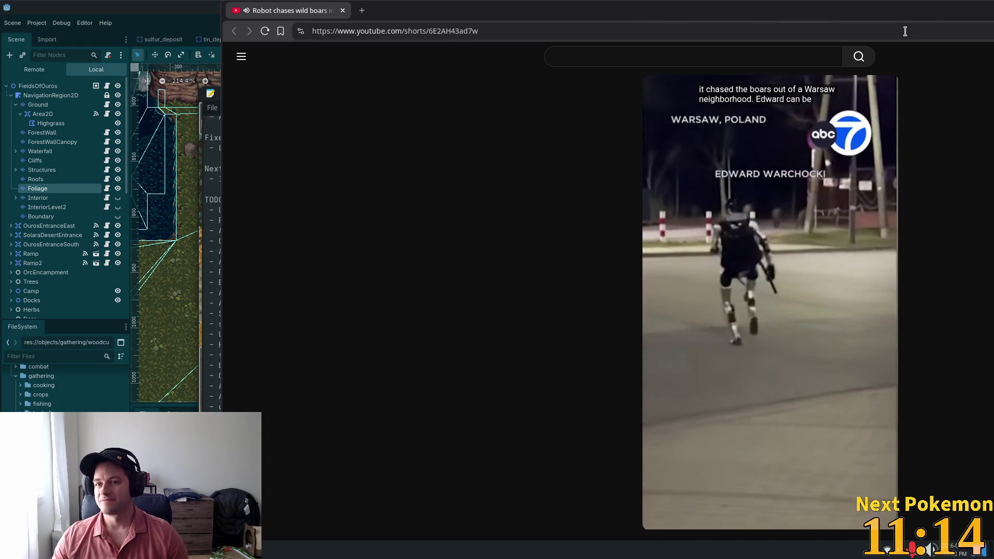
Shift the video window further left, pause the robot short, then close it.
{"action": "mouse_move", "coordinate": [744, 11]}
{"action": "left_mouse_down"}
{"action": "mouse_move", "coordinate": [573, 5]}
{"action": "mouse_move", "coordinate": [636, 15]}
{"action": "left_mouse_up"}
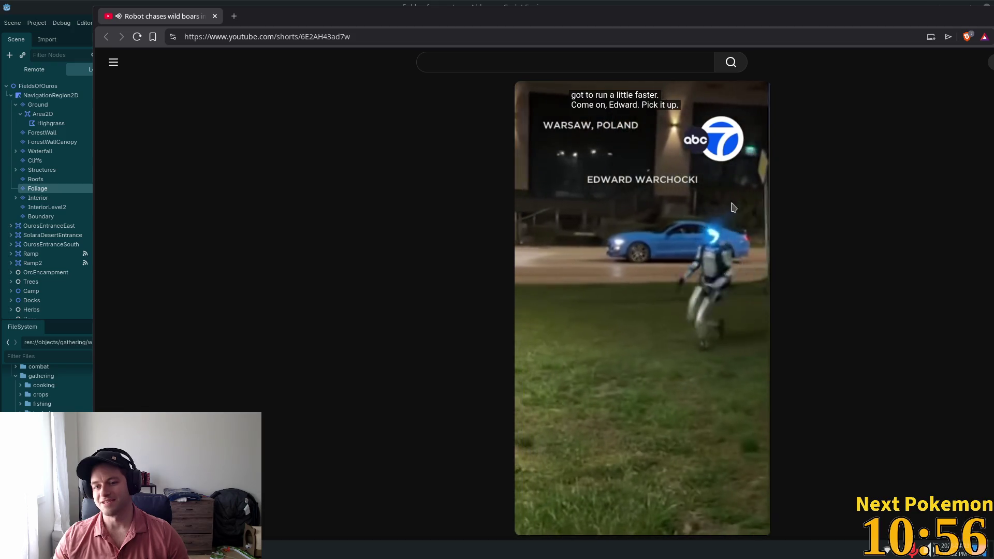
{"action": "left_click", "coordinate": [583, 312]}
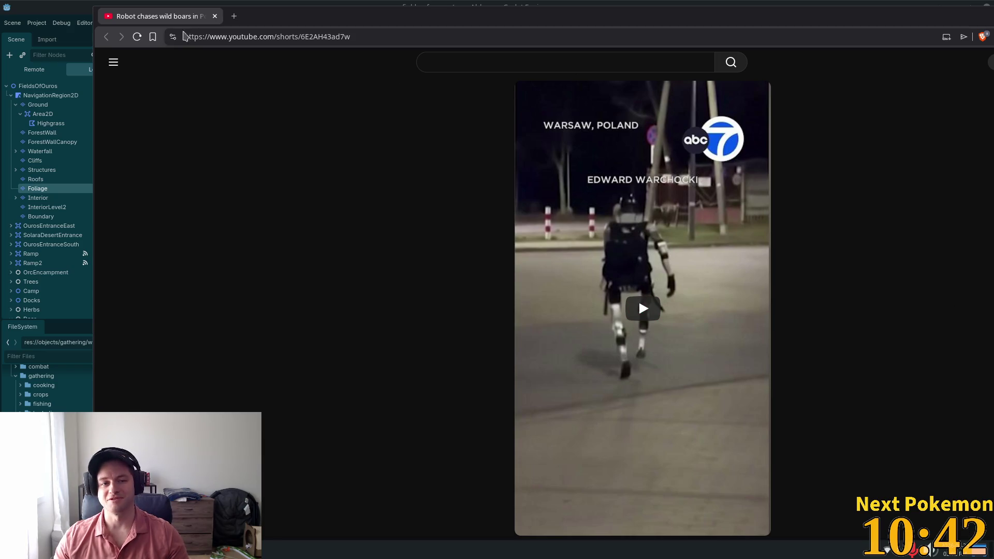
{"action": "left_click", "coordinate": [215, 16]}
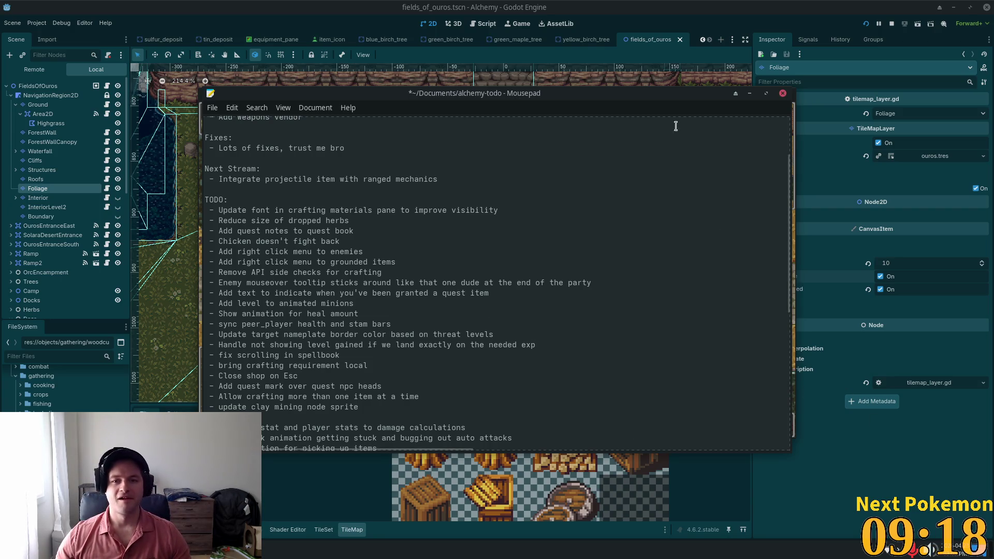
Bring Godot in front of the todo list and zoom the 2D view out and back.
{"action": "left_click", "coordinate": [774, 8]}
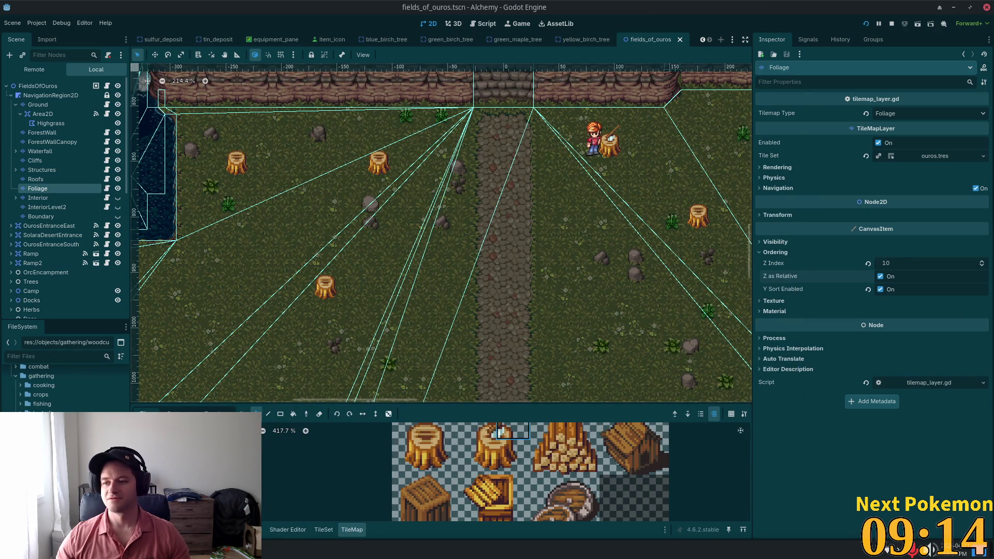
{"action": "scroll", "coordinate": [662, 316], "scroll_direction": "down", "scroll_amount": 4}
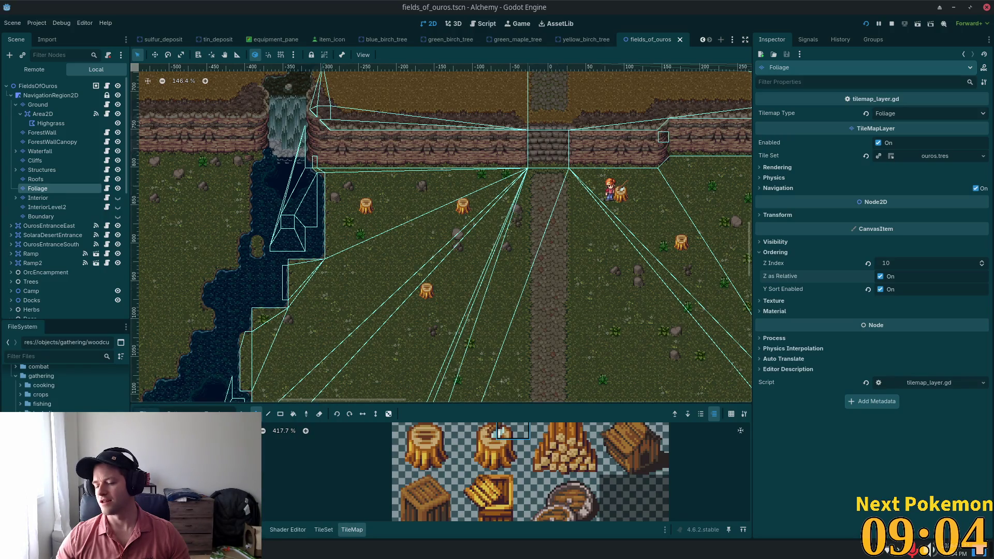
{"action": "scroll", "coordinate": [252, 156], "scroll_direction": "up", "scroll_amount": 3}
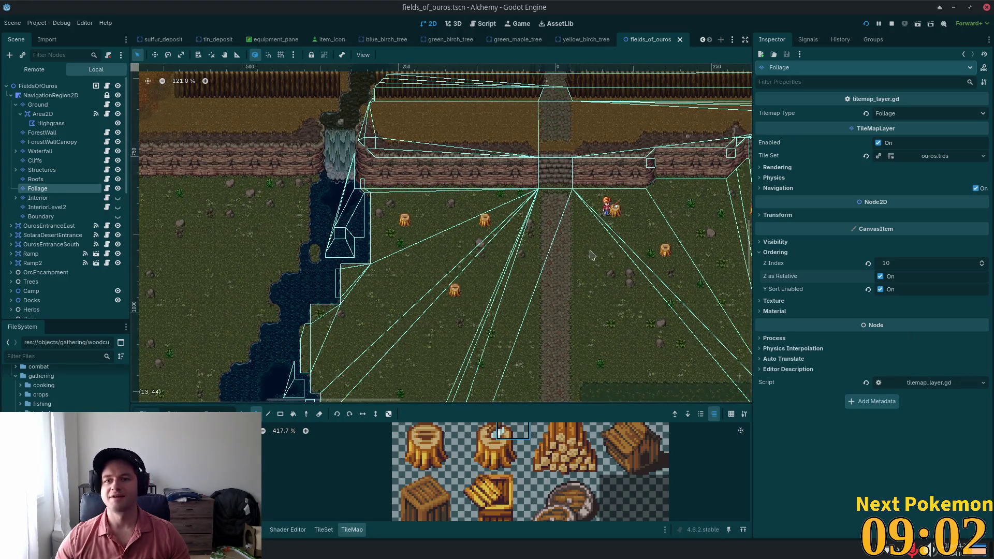
Highlight 'visibility' in the crafting font TODO, then return to the fields_of_ouros editor.
{"action": "key", "text": "alt+Tab"}
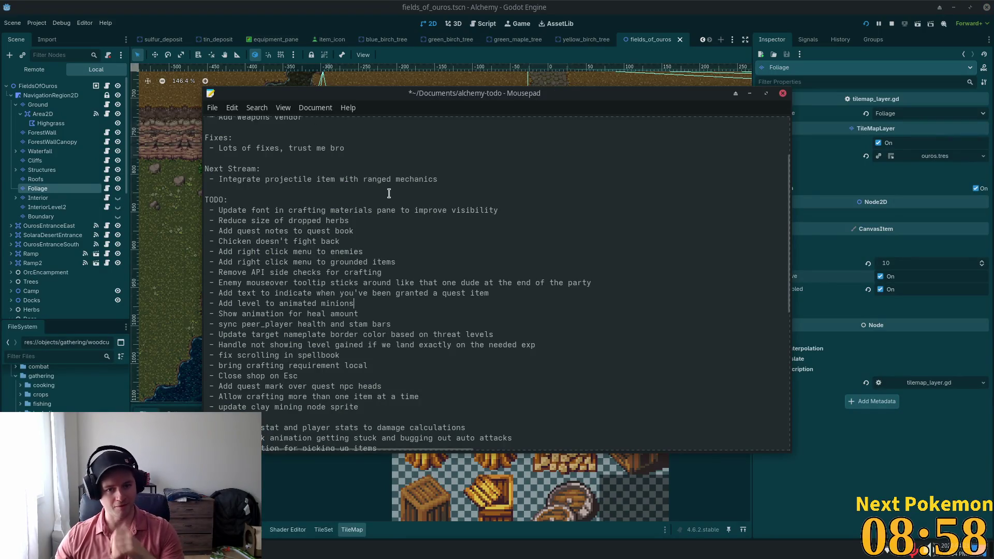
{"action": "double_click", "coordinate": [476, 210]}
{"action": "left_click", "coordinate": [657, 5]}
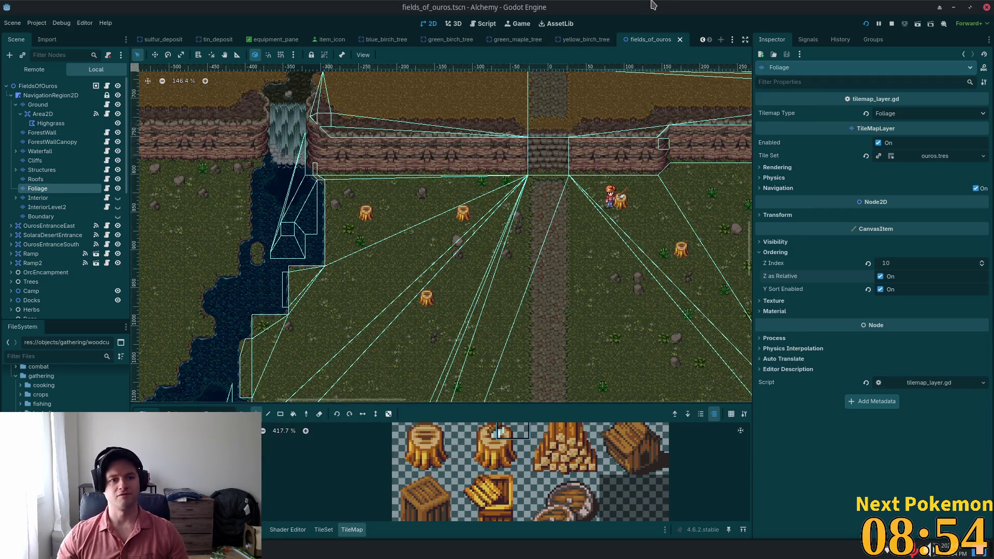
Quick-open crafting_pane.tscn by searching 'crafting_', then go back to the fields_of_ouros tab.
{"action": "key", "text": "alt+shift+o"}
{"action": "type", "text": "craft"}
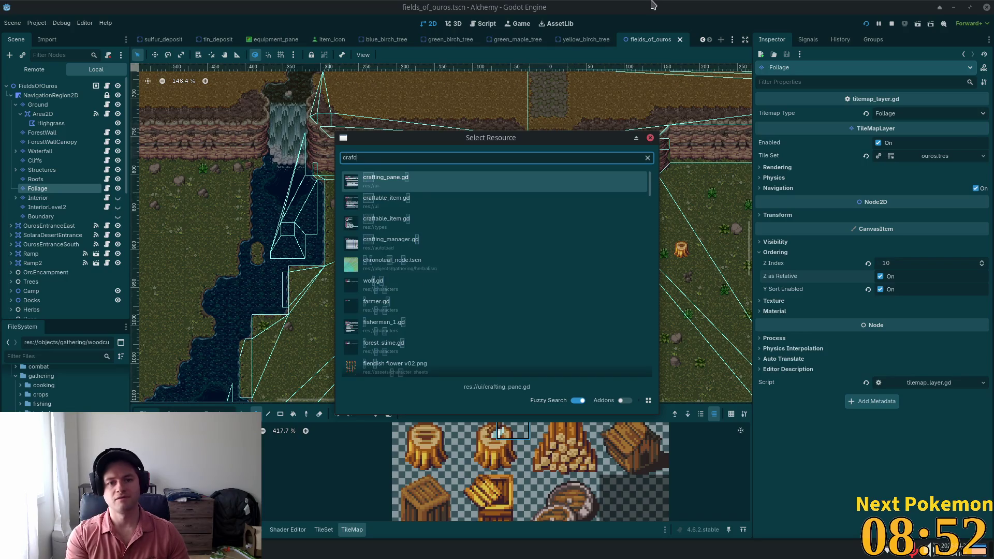
{"action": "type", "text": "ing_pa"}
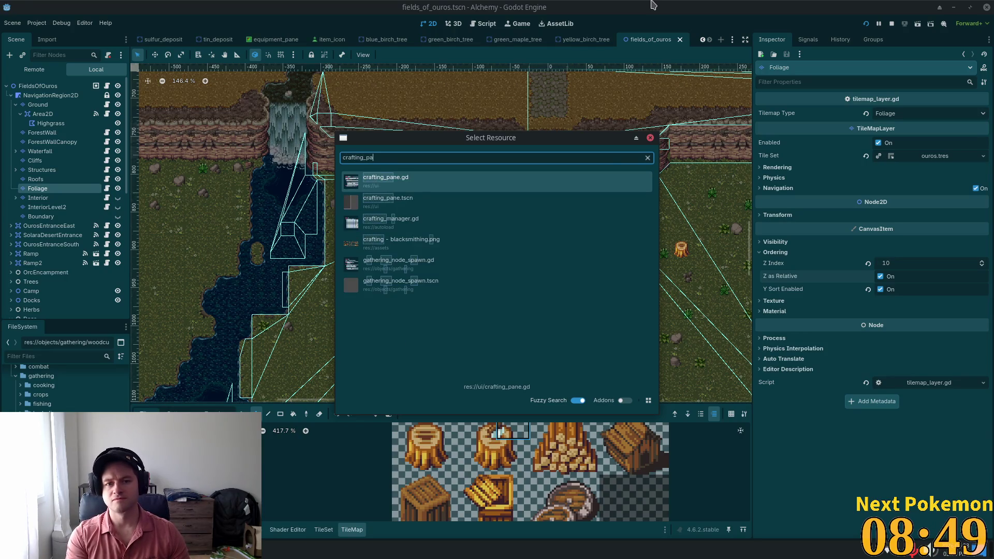
{"action": "key", "text": "Down"}
{"action": "key", "text": "Return"}
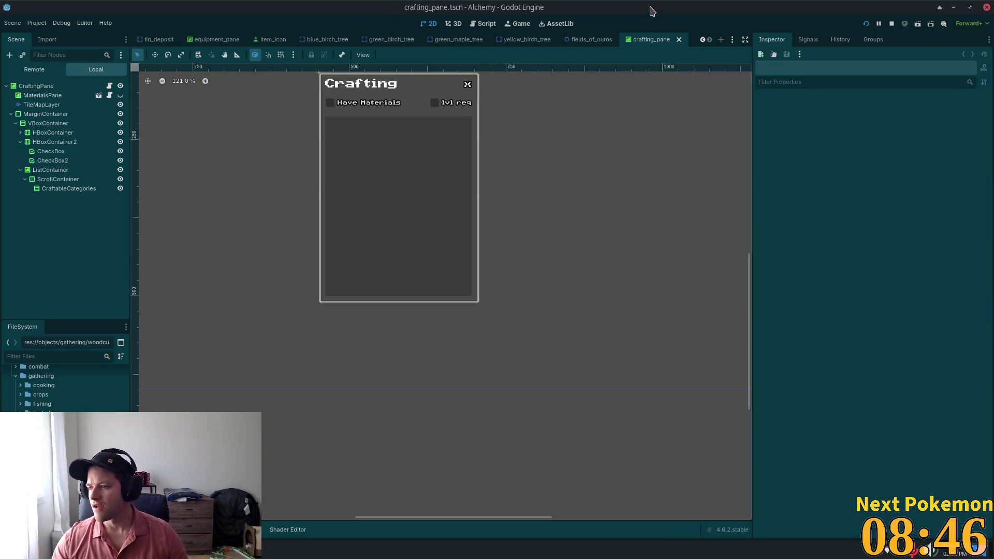
{"action": "left_click", "coordinate": [590, 39]}
{"action": "scroll", "coordinate": [467, 268], "scroll_direction": "down", "scroll_amount": 3}
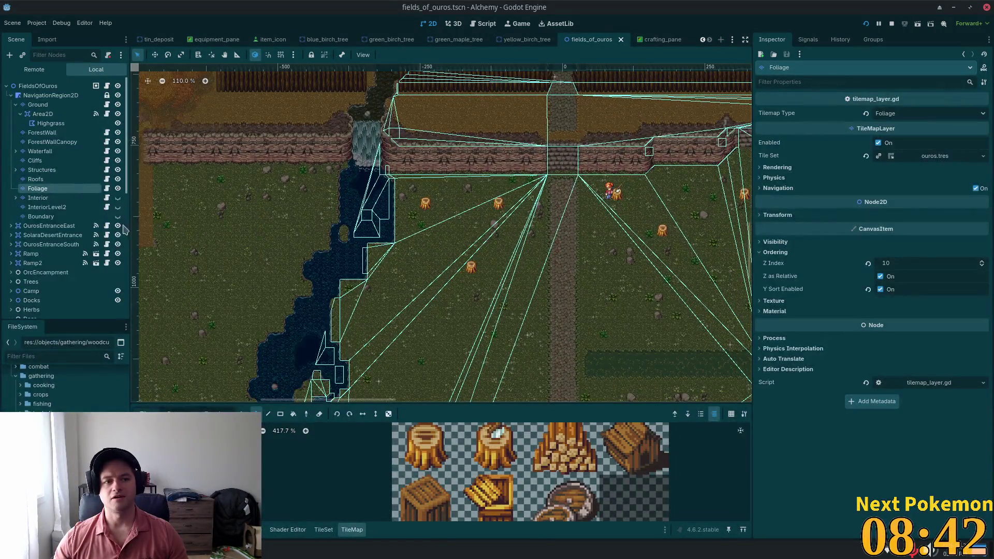
Select NavigationRegion2D and zoom out to see its whole navigation polygon across the map.
{"action": "left_click", "coordinate": [62, 96]}
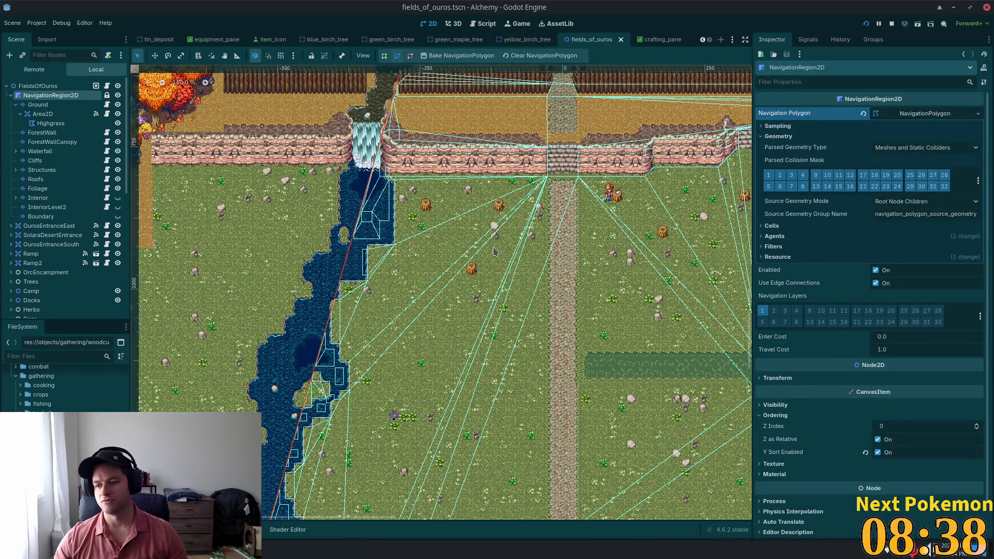
{"action": "scroll", "coordinate": [569, 290], "scroll_direction": "down", "scroll_amount": 1}
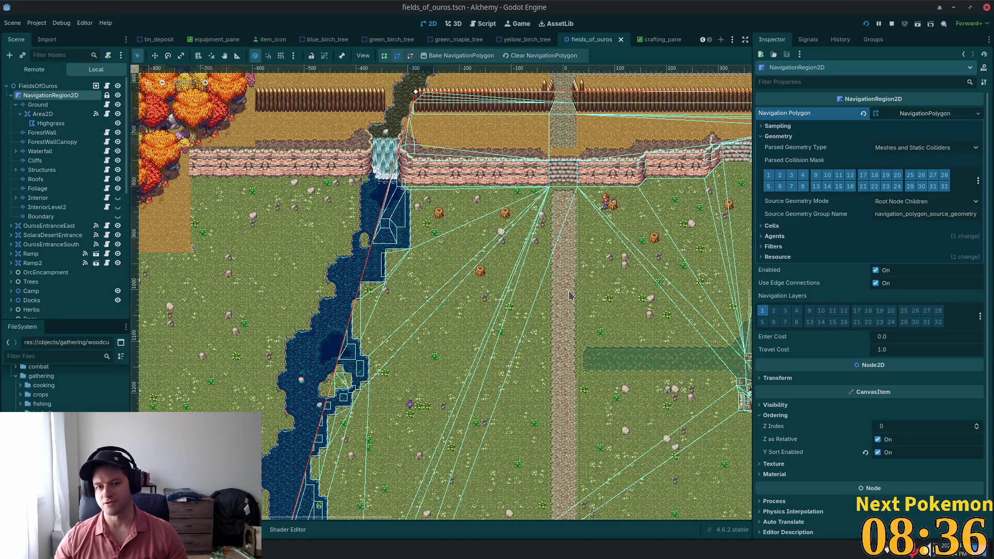
{"action": "scroll", "coordinate": [571, 311], "scroll_direction": "down", "scroll_amount": 2}
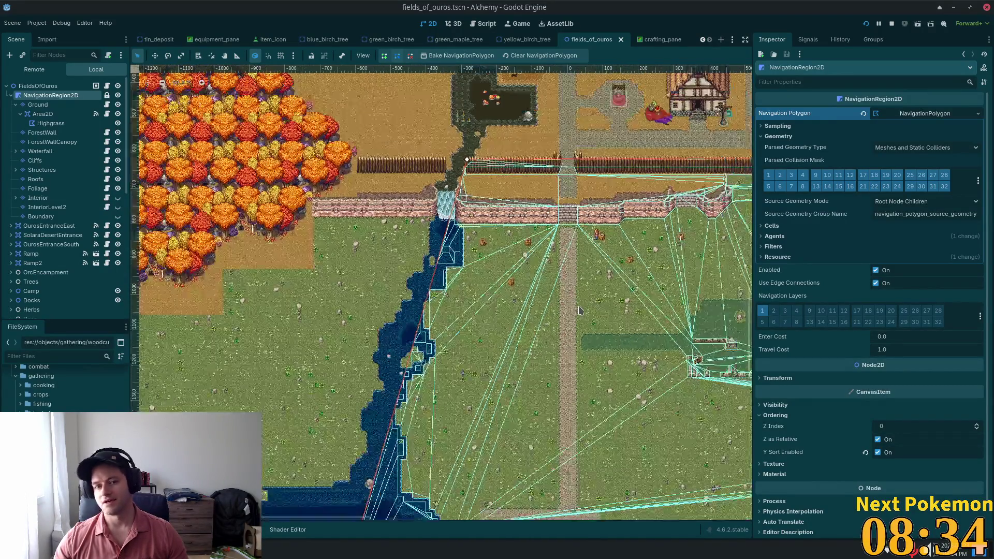
{"action": "scroll", "coordinate": [518, 290], "scroll_direction": "down", "scroll_amount": 3}
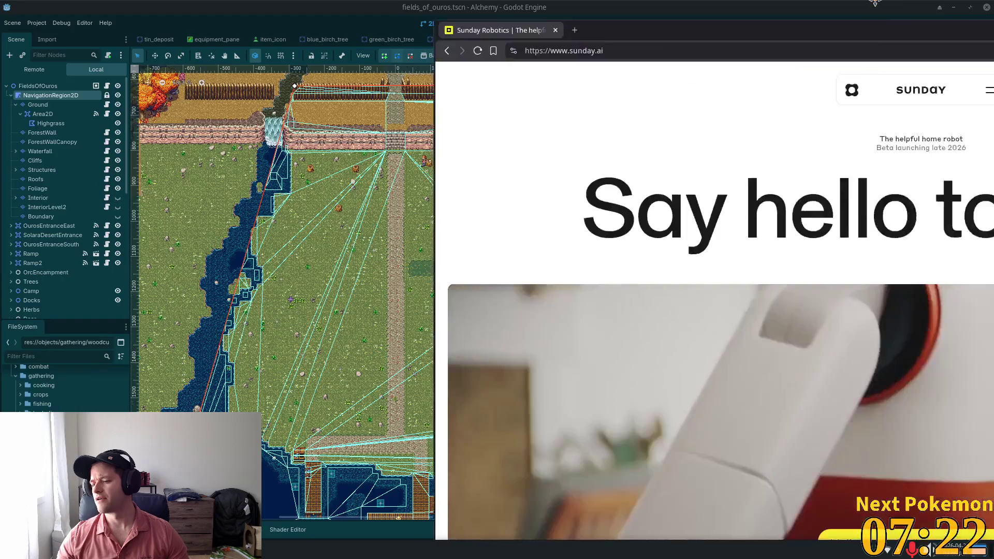
Scroll through the sunday.ai Memo robot page, then switch back to the Godot editor.
{"action": "scroll", "coordinate": [649, 268], "scroll_direction": "down", "scroll_amount": 3}
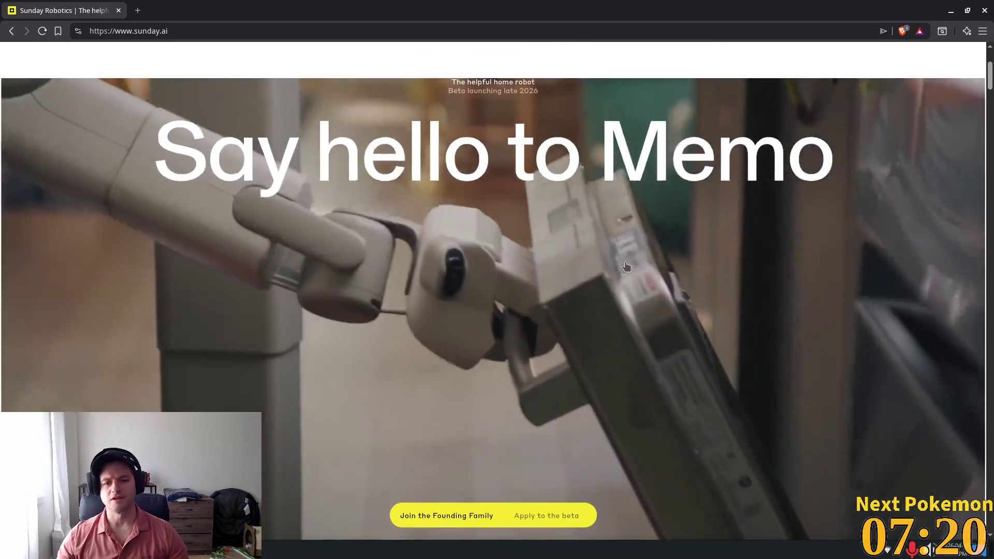
{"action": "scroll", "coordinate": [639, 274], "scroll_direction": "up", "scroll_amount": 3}
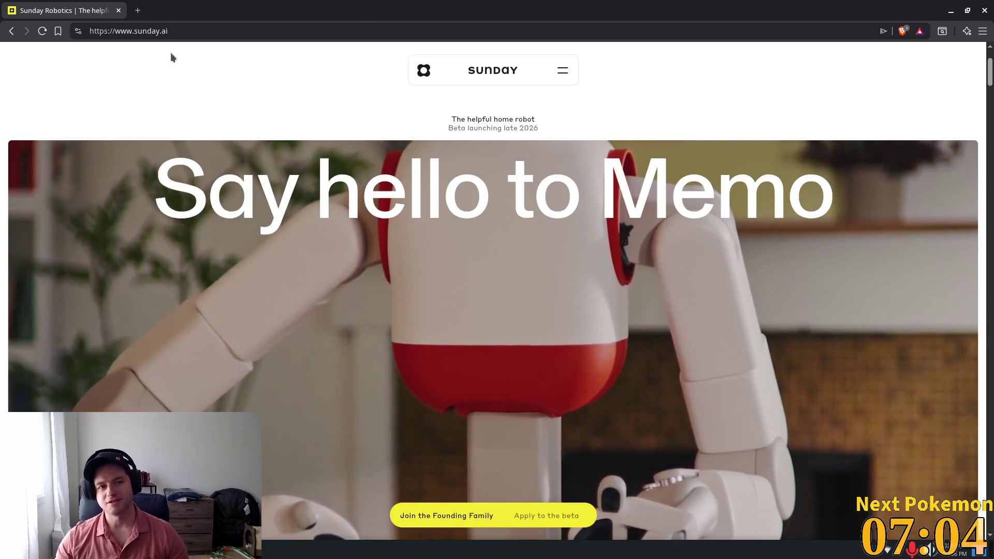
{"action": "key", "text": "alt+Tab"}
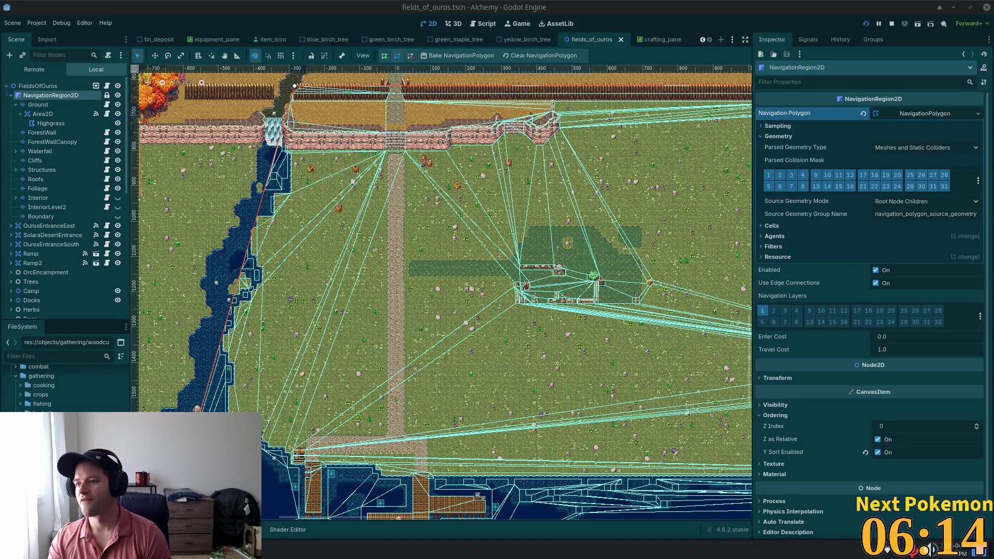
{"action": "key", "text": "alt+Tab"}
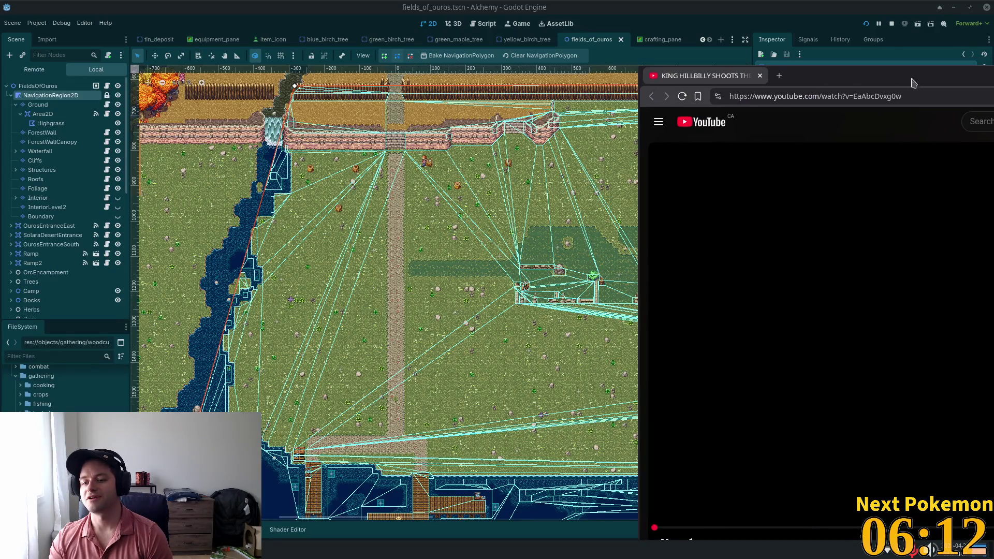
{"action": "mouse_move", "coordinate": [925, 77]}
{"action": "left_mouse_down"}
{"action": "mouse_move", "coordinate": [778, 45]}
{"action": "mouse_move", "coordinate": [681, 46]}
{"action": "left_mouse_up"}
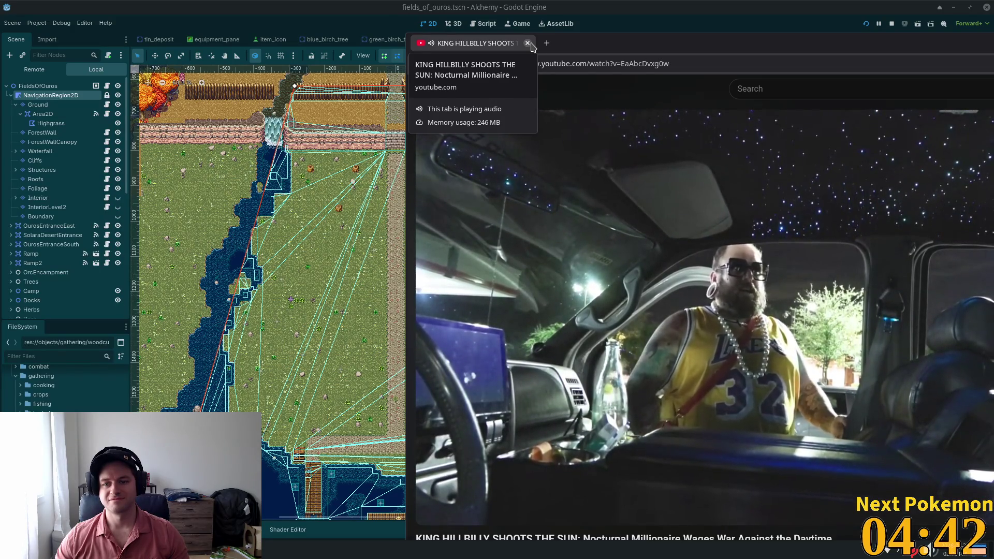
{"action": "left_click", "coordinate": [528, 43]}
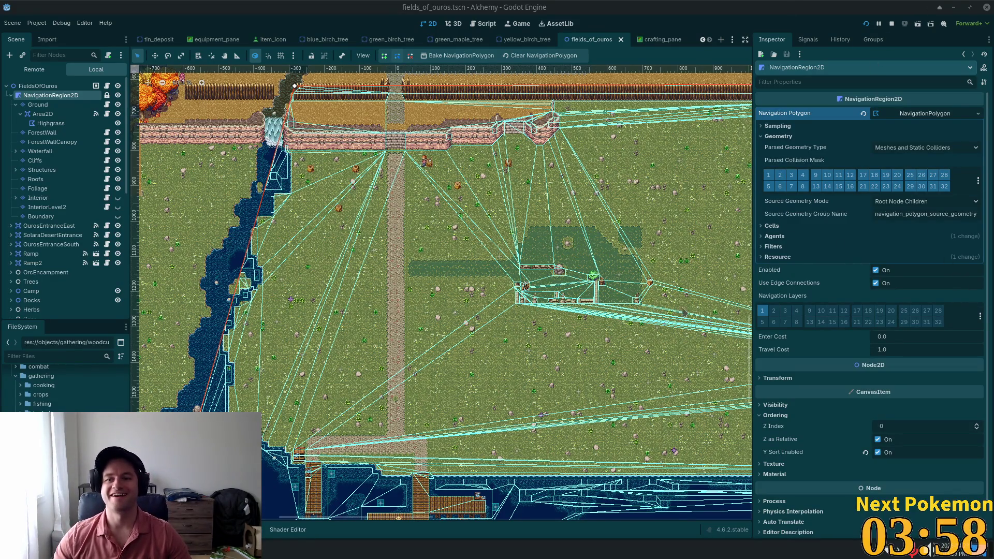
{"action": "scroll", "coordinate": [417, 171], "scroll_direction": "up", "scroll_amount": 5}
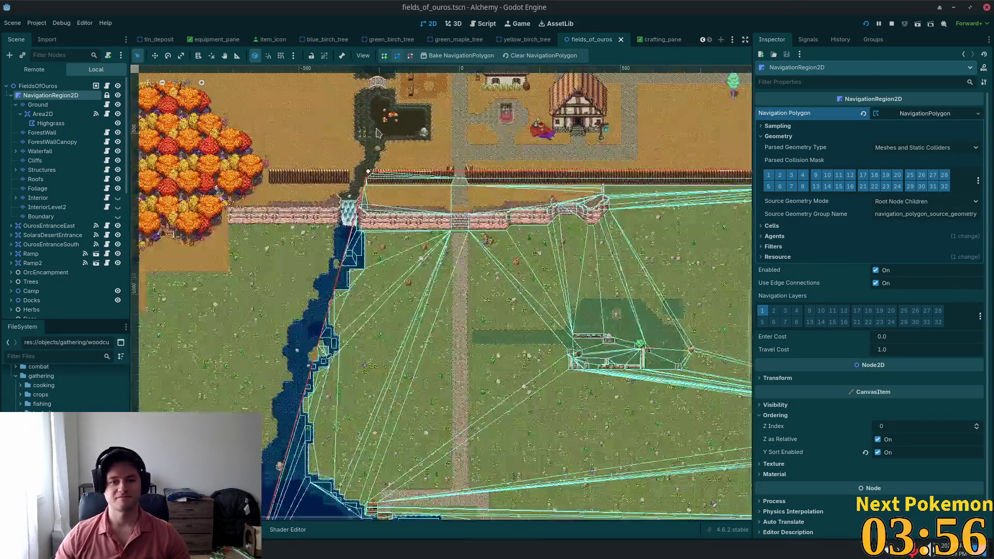
{"action": "scroll", "coordinate": [495, 244], "scroll_direction": "up", "scroll_amount": 6}
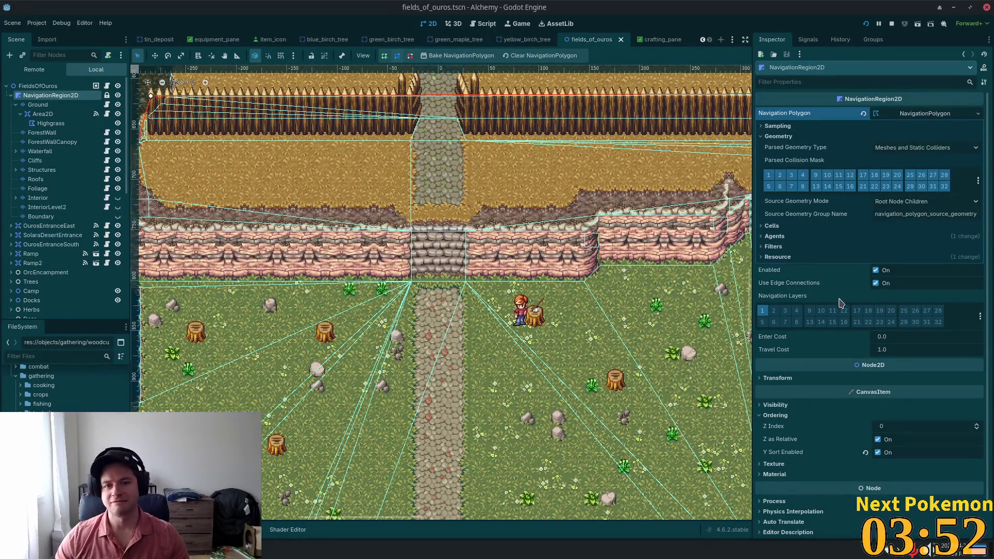
{"action": "scroll", "coordinate": [501, 311], "scroll_direction": "down", "scroll_amount": 3}
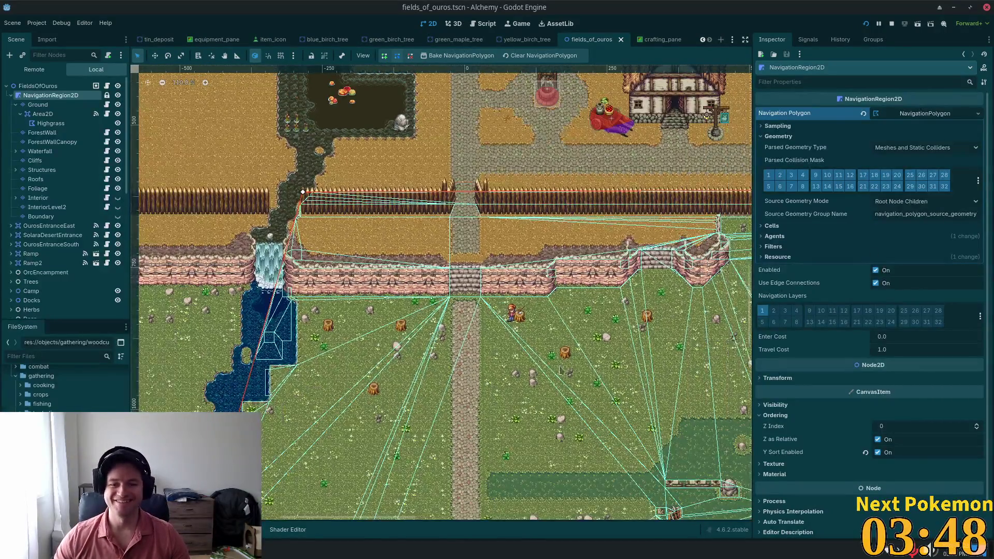
{"action": "scroll", "coordinate": [566, 307], "scroll_direction": "up", "scroll_amount": 5}
{"action": "scroll", "coordinate": [625, 280], "scroll_direction": "down", "scroll_amount": 2}
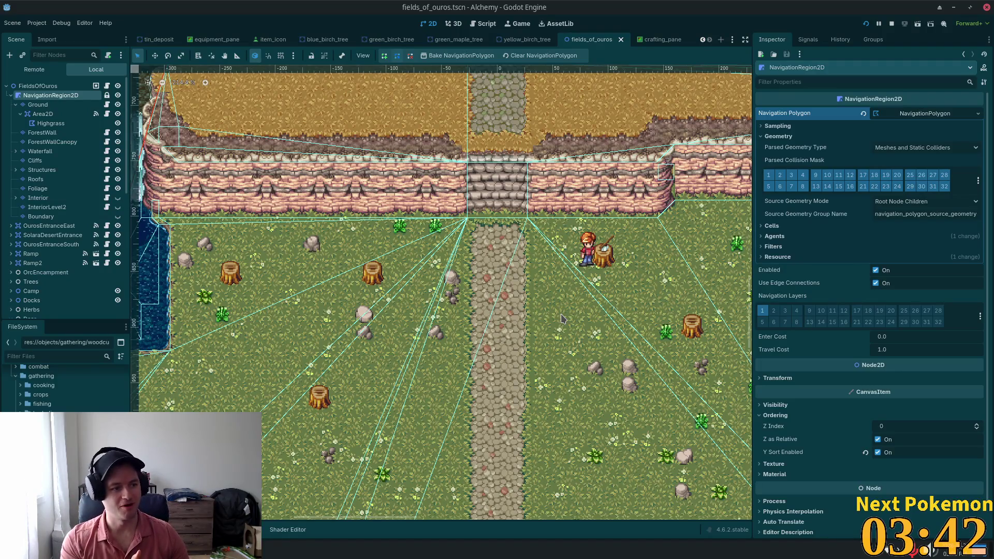
{"action": "scroll", "coordinate": [562, 435], "scroll_direction": "down", "scroll_amount": 5}
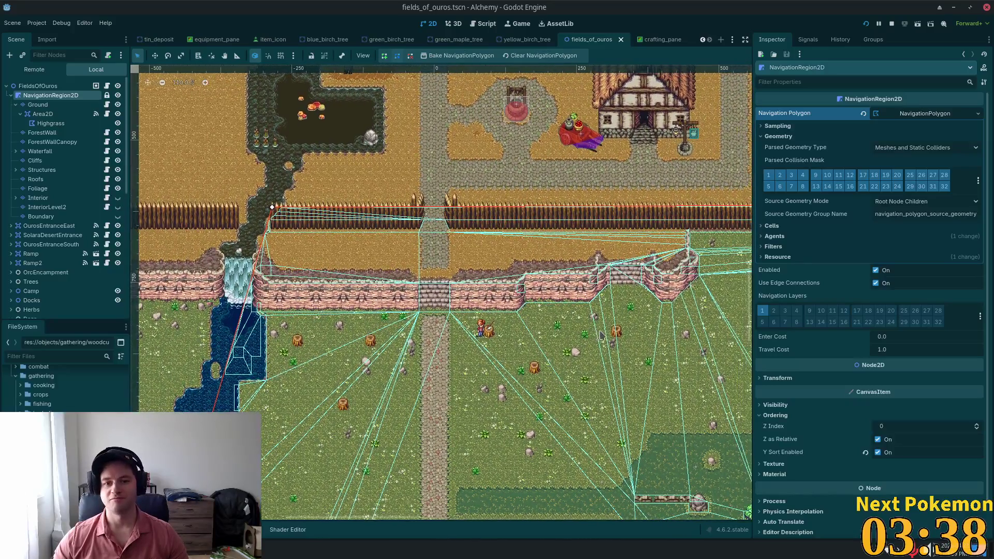
{"action": "scroll", "coordinate": [574, 310], "scroll_direction": "down", "scroll_amount": 2}
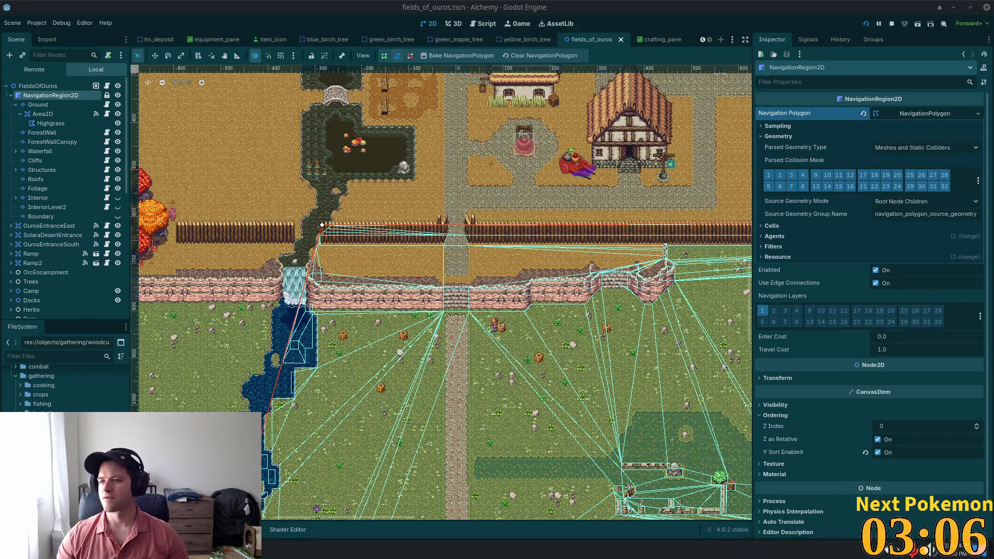
{"action": "key", "text": "alt+Tab"}
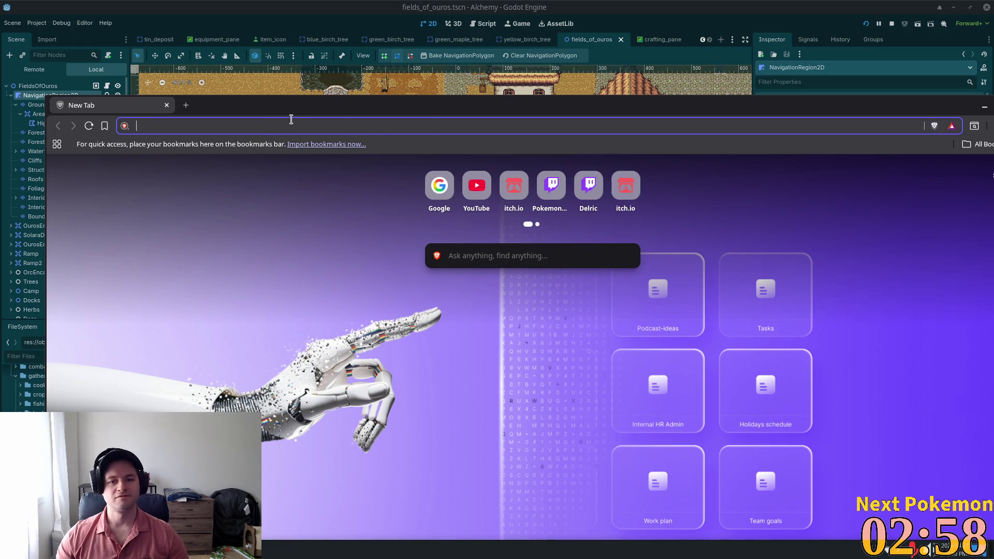
{"action": "key", "text": "alt+Tab"}
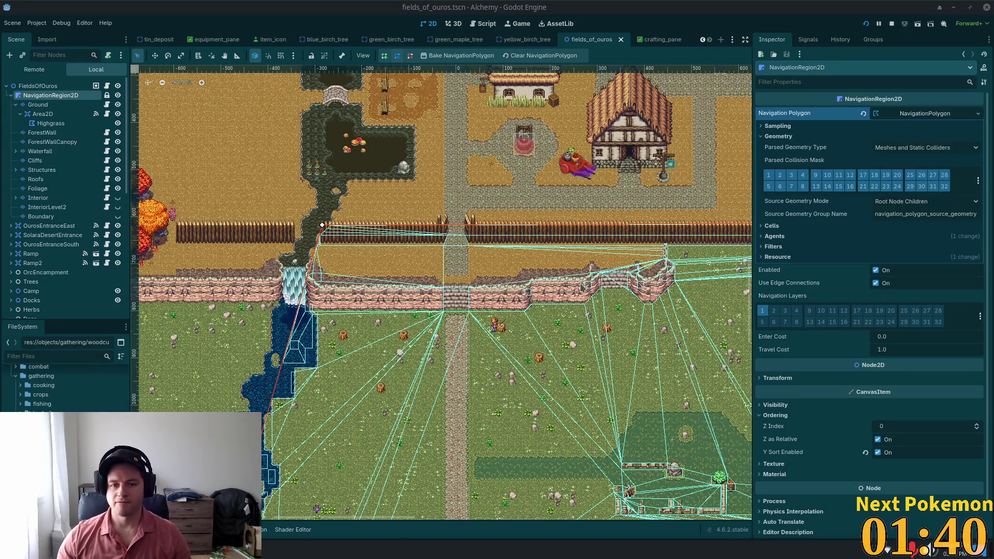
{"action": "scroll", "coordinate": [492, 233], "scroll_direction": "down", "scroll_amount": 3}
{"action": "scroll", "coordinate": [492, 265], "scroll_direction": "up", "scroll_amount": 6}
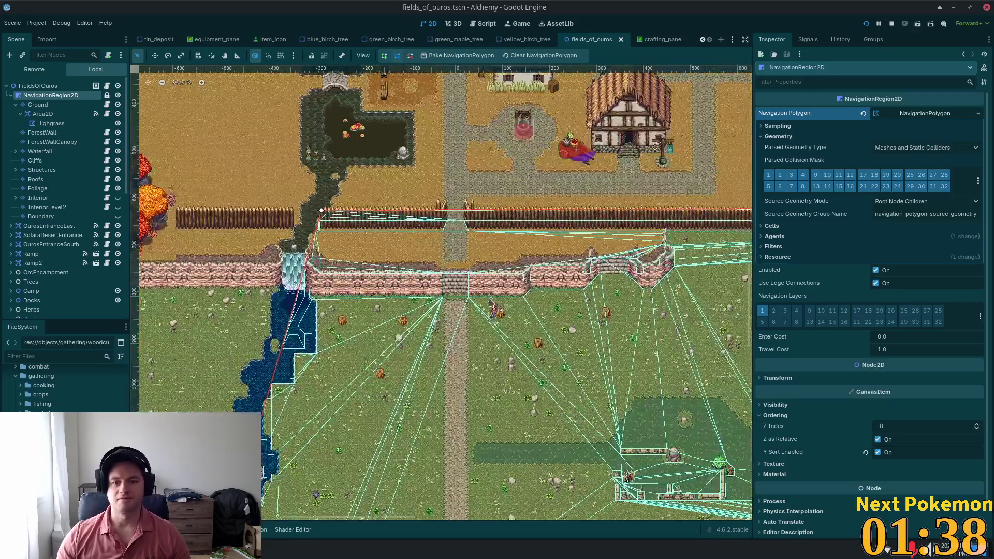
{"action": "scroll", "coordinate": [492, 244], "scroll_direction": "up", "scroll_amount": 2}
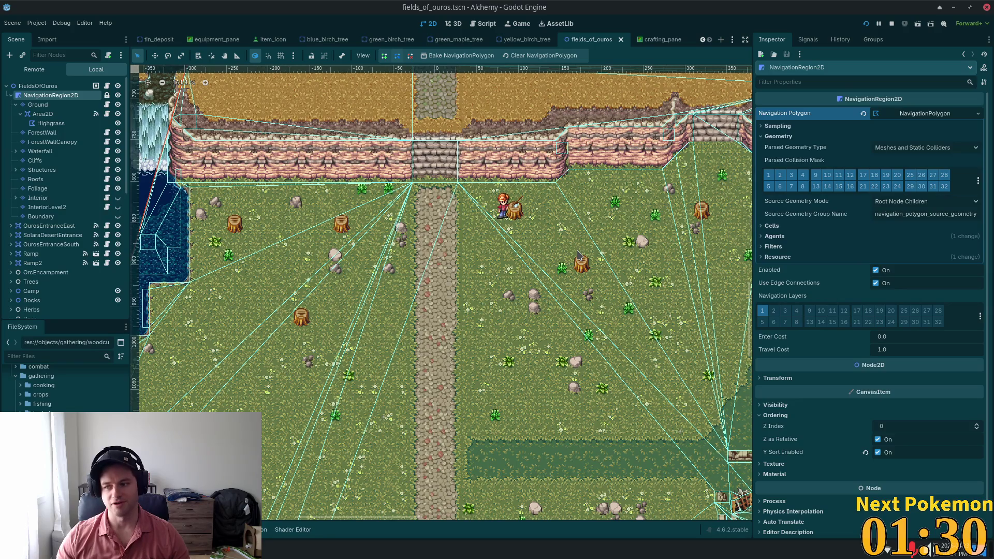
{"action": "scroll", "coordinate": [570, 257], "scroll_direction": "down", "scroll_amount": 2}
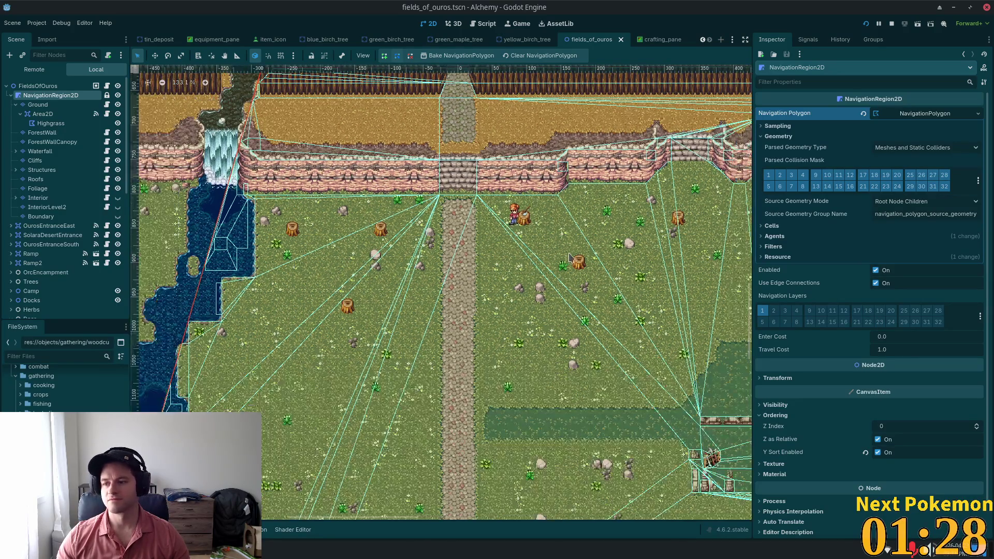
{"action": "scroll", "coordinate": [570, 257], "scroll_direction": "up", "scroll_amount": 5}
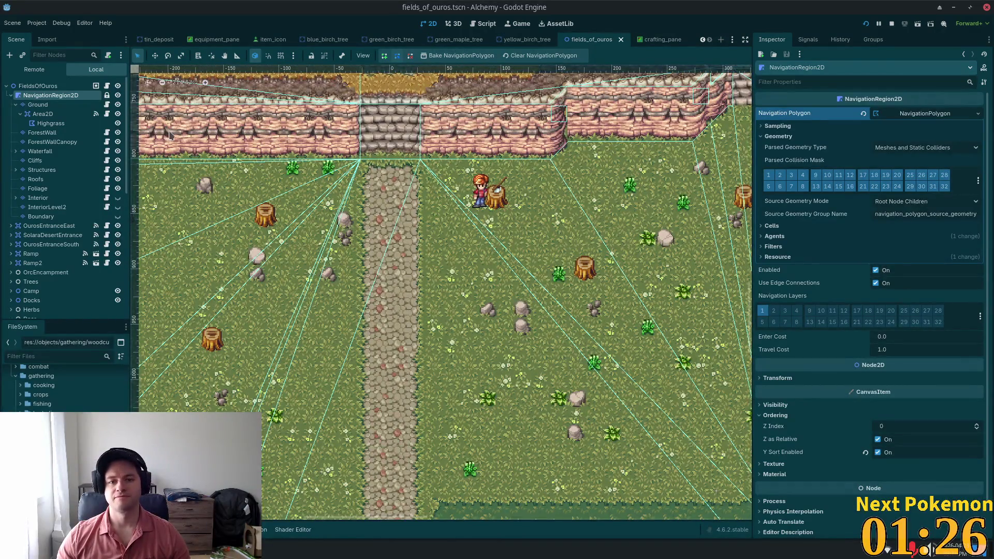
{"action": "scroll", "coordinate": [574, 286], "scroll_direction": "down", "scroll_amount": 3}
Switch to the crafting_pane tab, then open and dismiss the quick-open resource search.
{"action": "scroll", "coordinate": [574, 286], "scroll_direction": "down", "scroll_amount": 2}
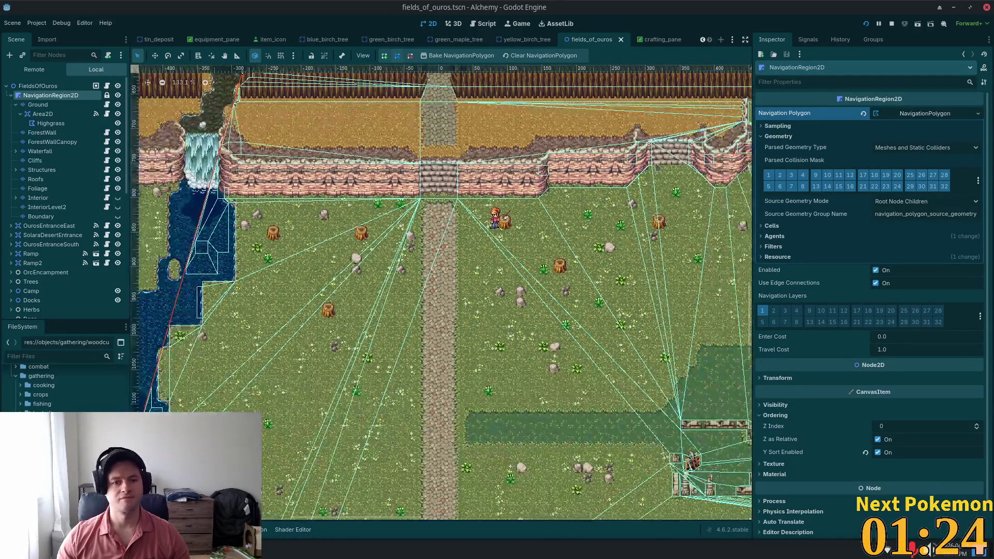
{"action": "left_click", "coordinate": [655, 40]}
{"action": "scroll", "coordinate": [246, 178], "scroll_direction": "up", "scroll_amount": 1}
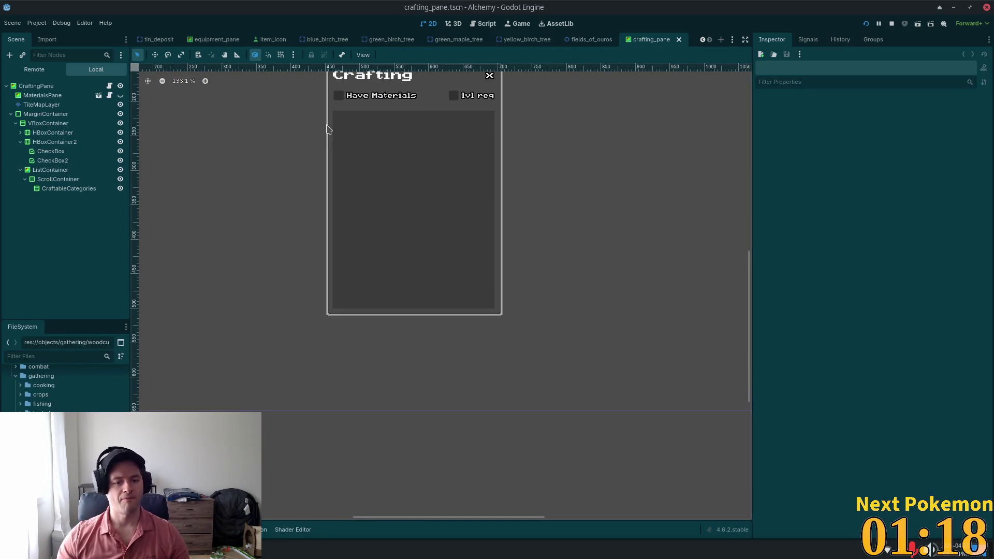
{"action": "key", "text": "alt+shift+o"}
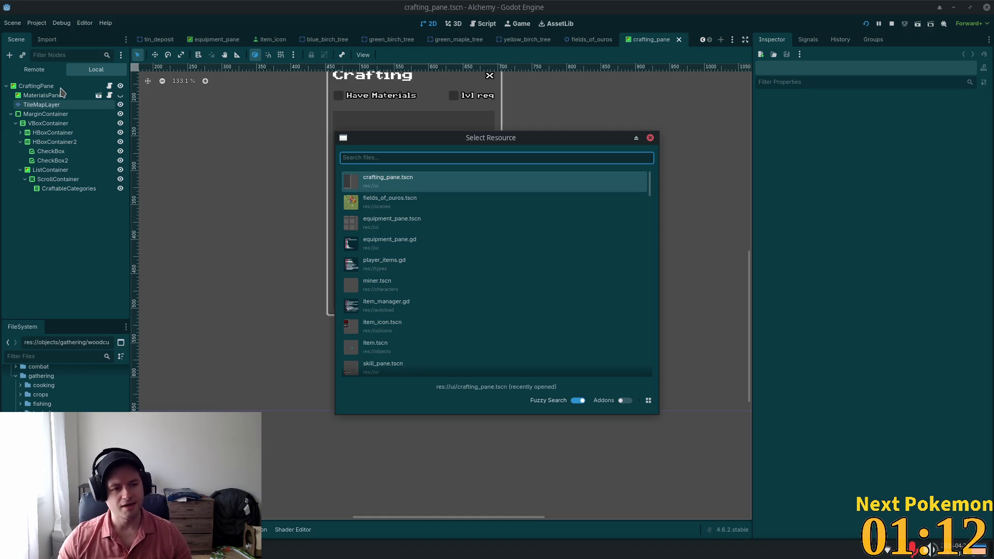
{"action": "left_click", "coordinate": [650, 138]}
Open materials_pane.tscn, inspect CraftButton, MaterialsContainer and ItemList, then open materials_pane.gd.
{"action": "left_click", "coordinate": [30, 105]}
{"action": "left_click", "coordinate": [99, 95]}
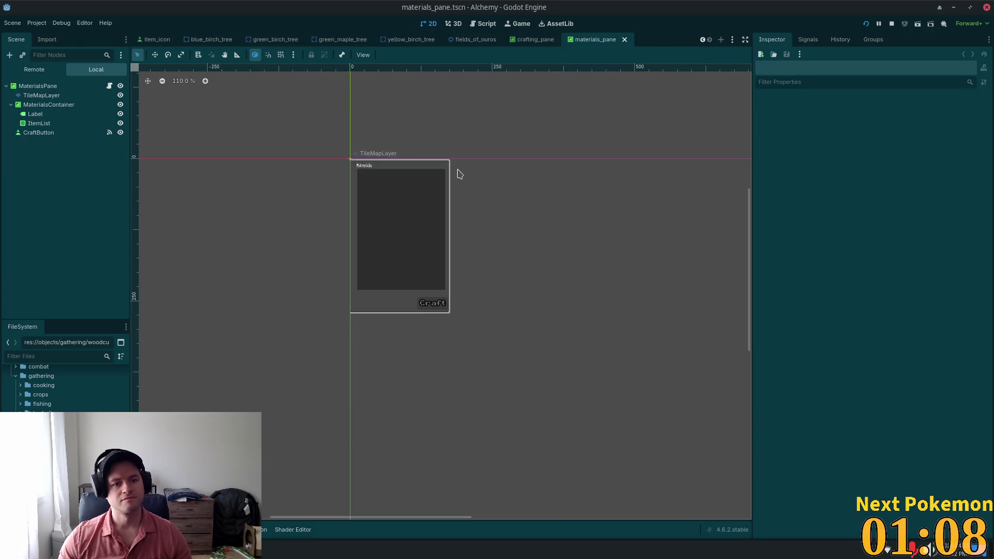
{"action": "left_click", "coordinate": [62, 133]}
{"action": "left_click", "coordinate": [57, 105]}
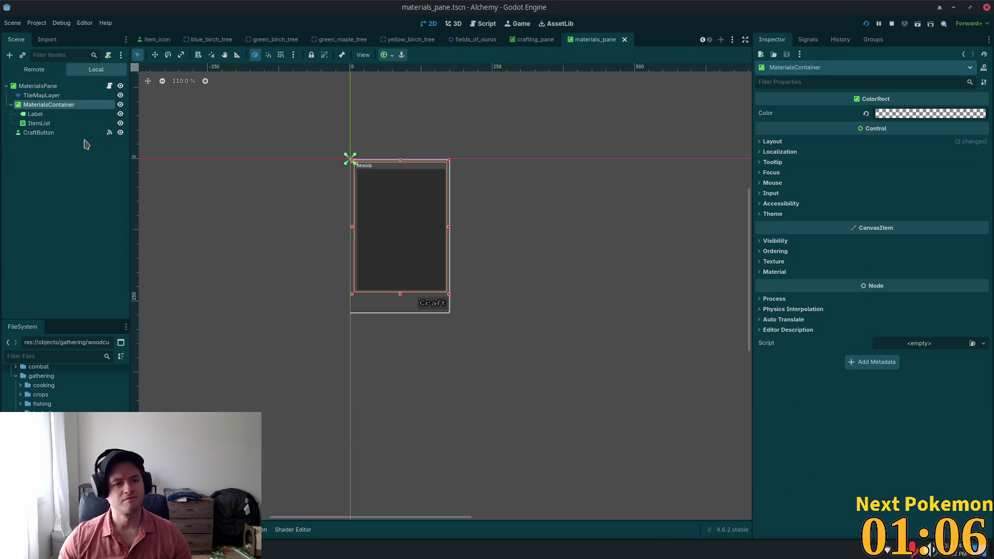
{"action": "left_click", "coordinate": [58, 124]}
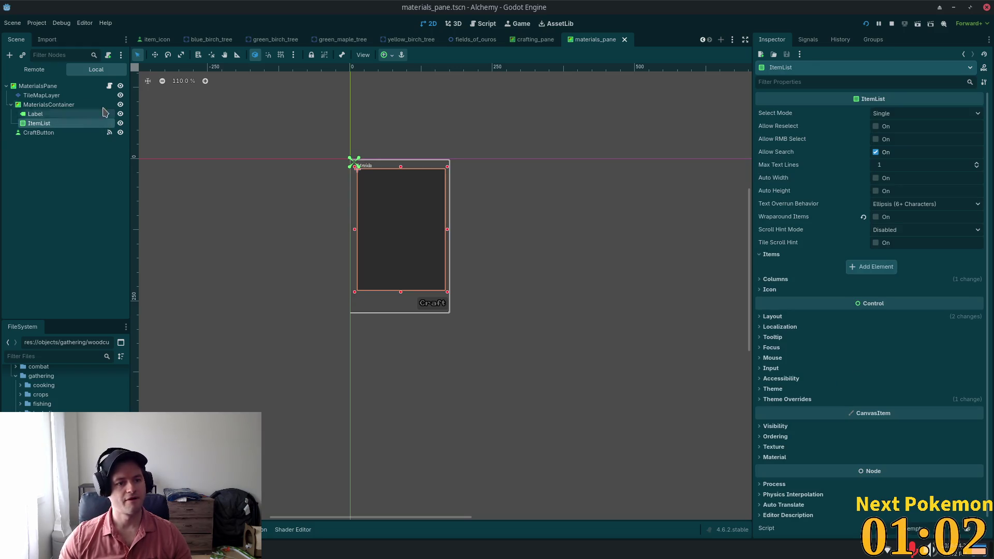
{"action": "left_click", "coordinate": [110, 85]}
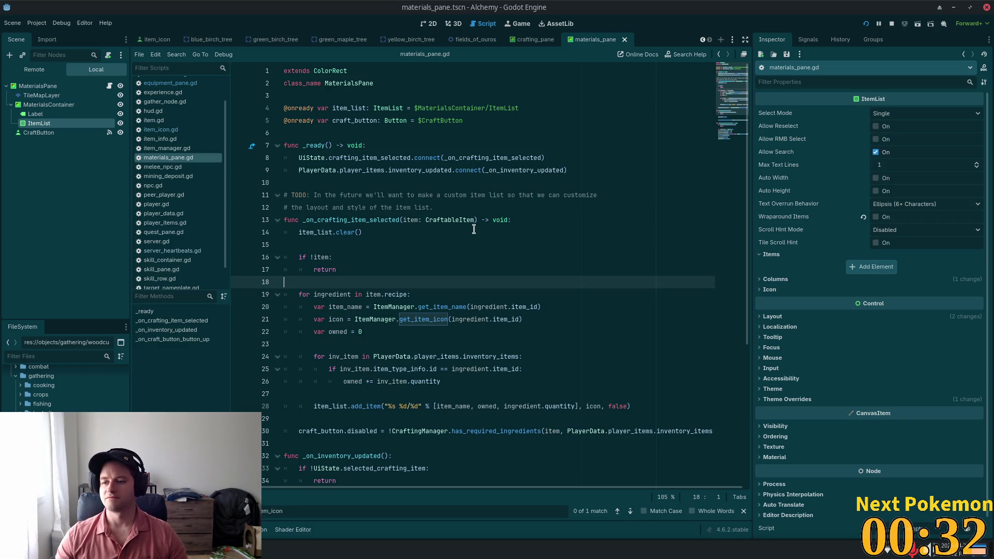
Scroll through materials_pane.gd, then return to the 2D canvas and zoom in on the pane.
{"action": "scroll", "coordinate": [472, 217], "scroll_direction": "down", "scroll_amount": 5}
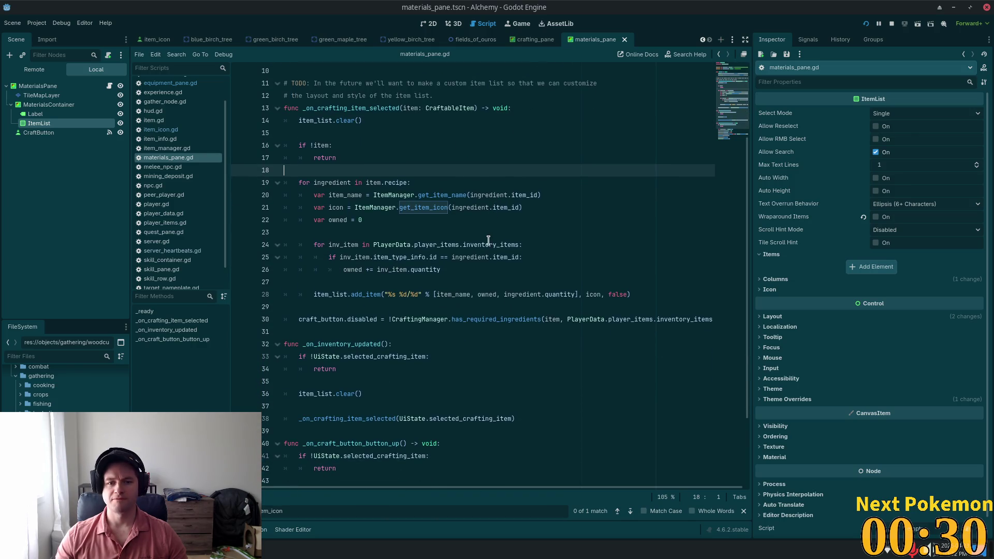
{"action": "scroll", "coordinate": [436, 228], "scroll_direction": "up", "scroll_amount": 3}
{"action": "scroll", "coordinate": [436, 227], "scroll_direction": "up", "scroll_amount": 2}
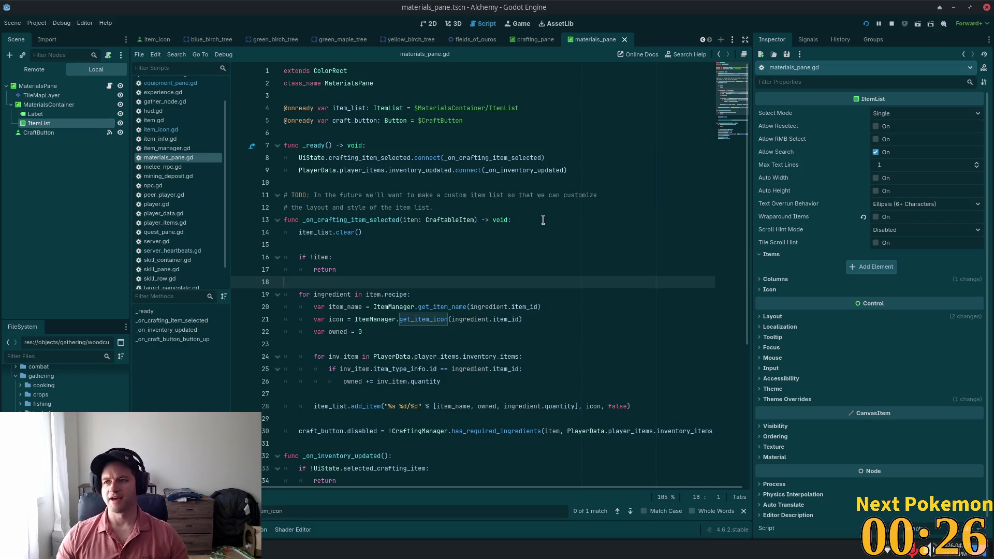
{"action": "left_click", "coordinate": [428, 25]}
{"action": "scroll", "coordinate": [340, 186], "scroll_direction": "up", "scroll_amount": 5}
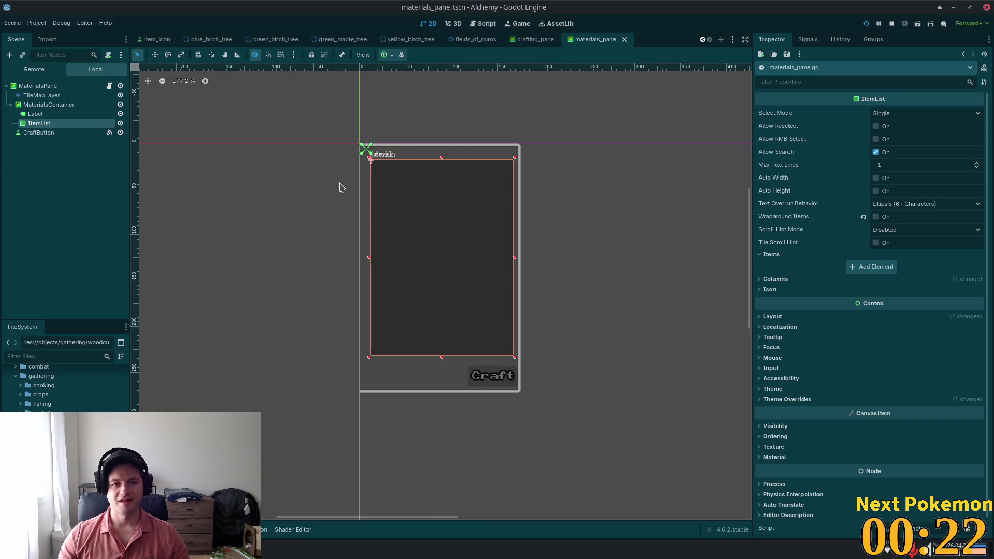
Reopen materials_pane.gd from the script icon beside MaterialsPane.
{"action": "left_click", "coordinate": [109, 85]}
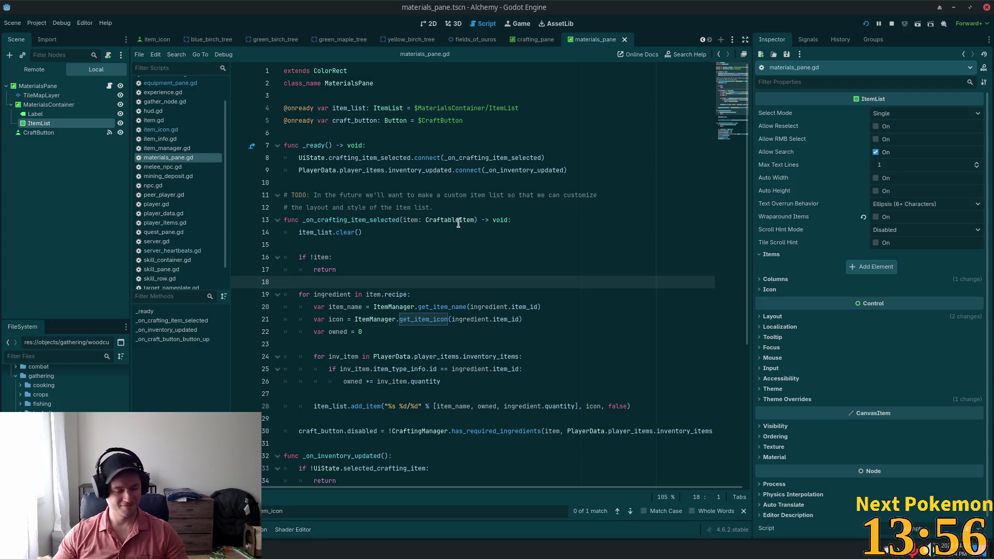
{"action": "mouse_move", "coordinate": [529, 160]}
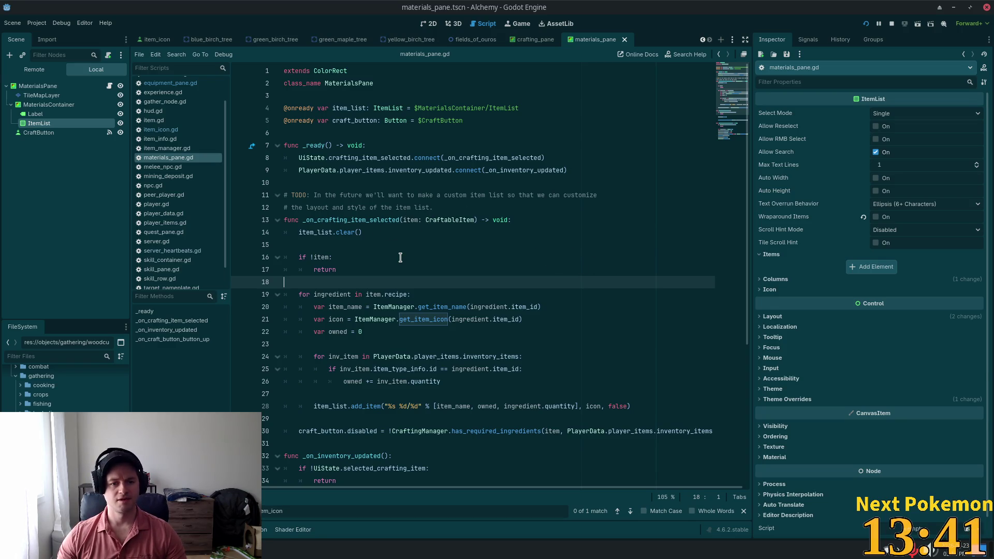
{"action": "left_click", "coordinate": [428, 26]}
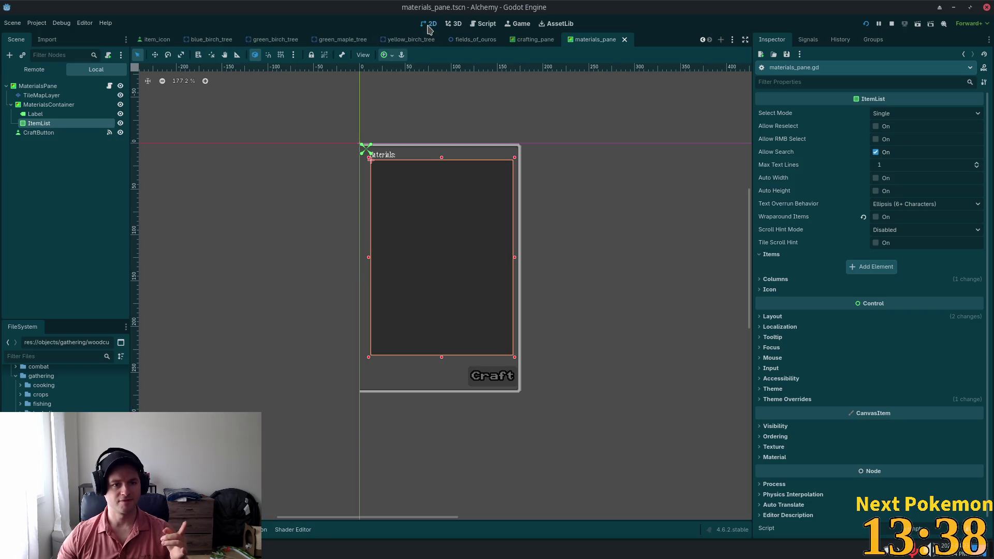
{"action": "left_click", "coordinate": [110, 86]}
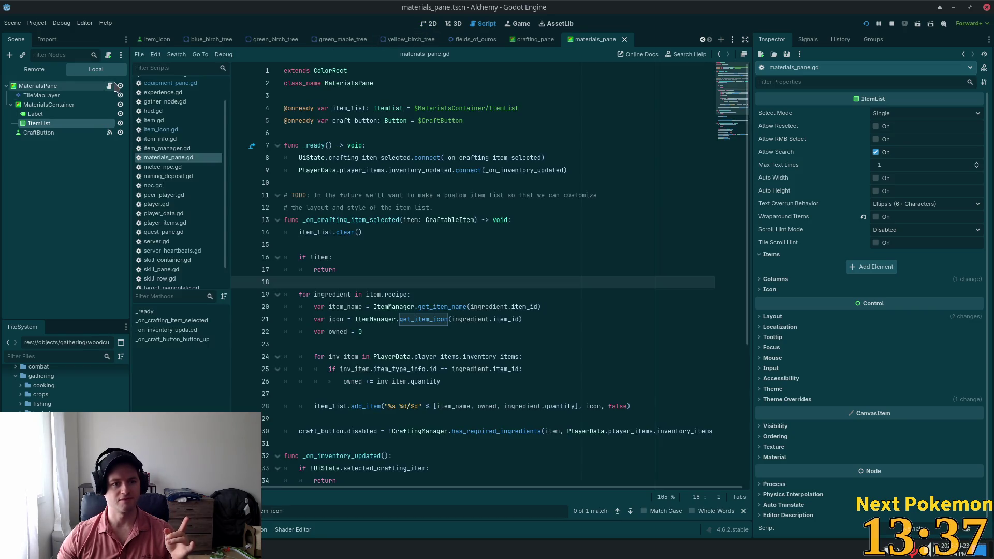
{"action": "double_click", "coordinate": [369, 120]}
{"action": "double_click", "coordinate": [349, 107]}
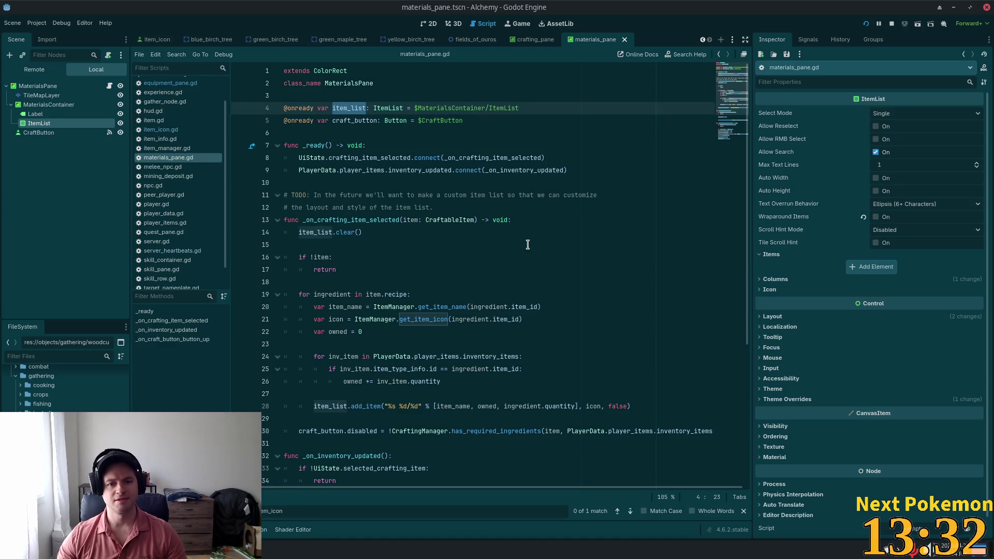
{"action": "scroll", "coordinate": [466, 228], "scroll_direction": "down", "scroll_amount": 2}
{"action": "double_click", "coordinate": [440, 232]}
{"action": "double_click", "coordinate": [409, 232]}
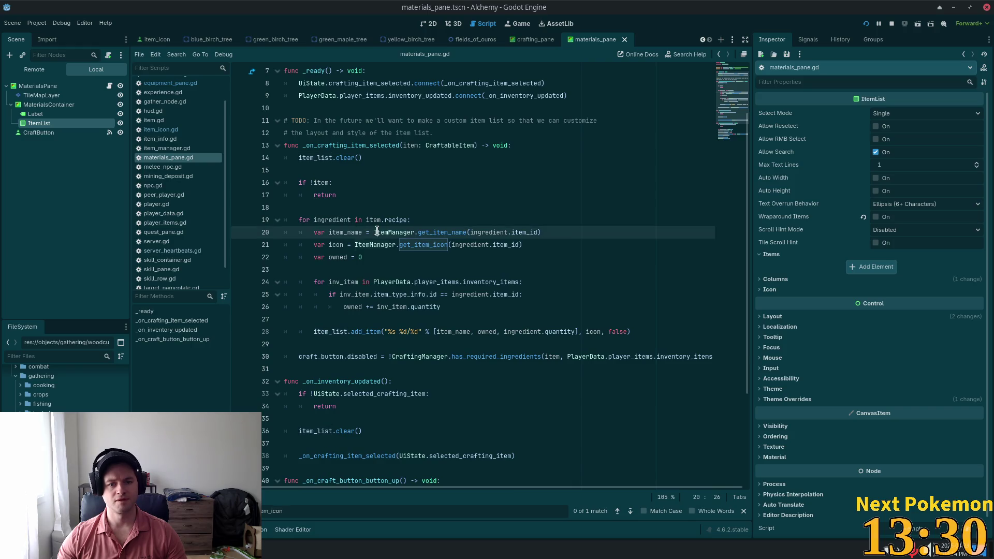